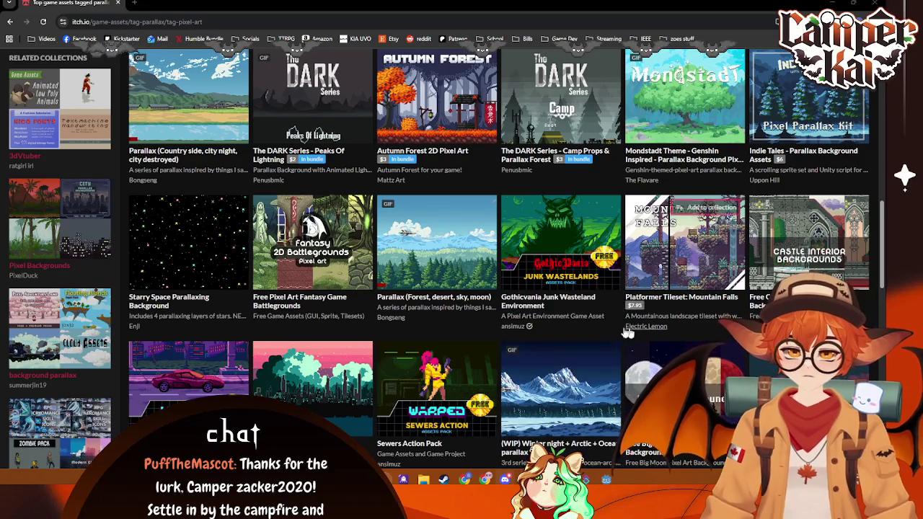
- Browse the parallax pixel-art listing, preview Free Summer Pixel Backgrounds, then close its tab
{"action": "scroll", "coordinate": [598, 309], "scroll_direction": "down", "scroll_amount": 2}
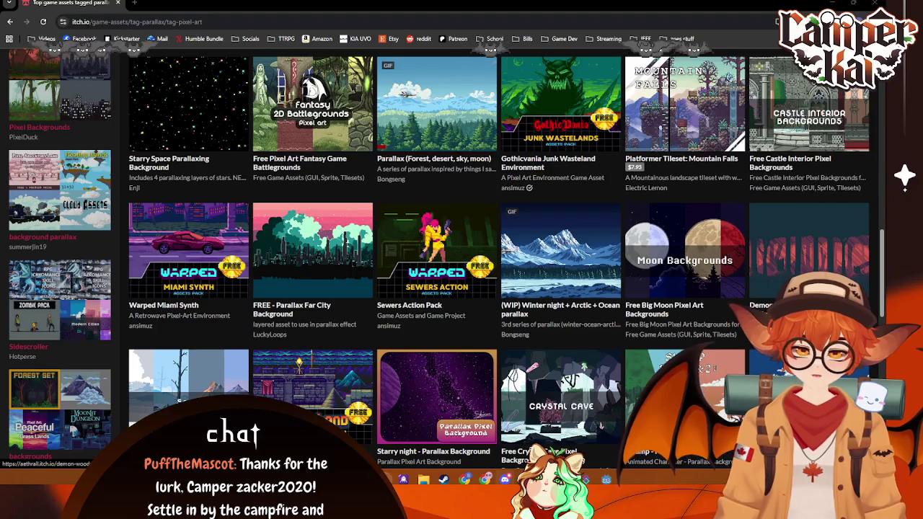
{"action": "scroll", "coordinate": [303, 289], "scroll_direction": "down", "scroll_amount": 3}
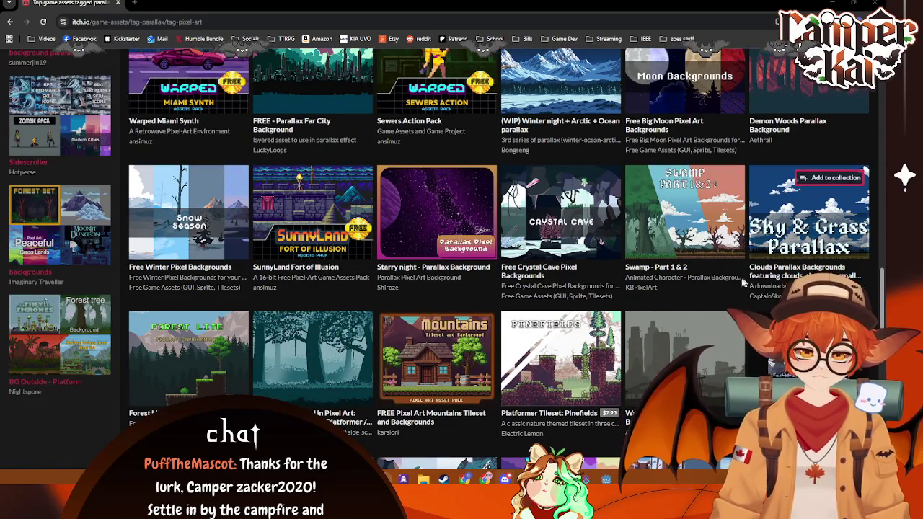
{"action": "scroll", "coordinate": [663, 327], "scroll_direction": "down", "scroll_amount": 1}
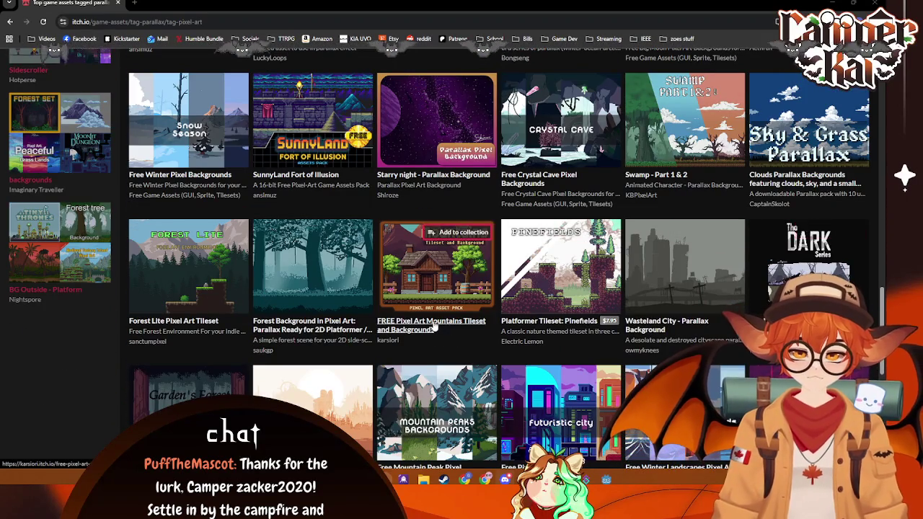
{"action": "scroll", "coordinate": [435, 326], "scroll_direction": "down", "scroll_amount": 1}
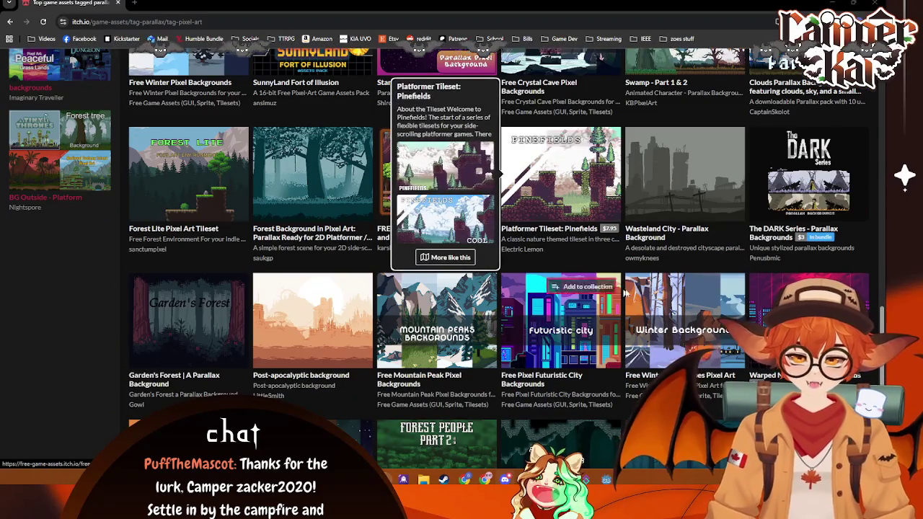
{"action": "scroll", "coordinate": [263, 315], "scroll_direction": "down", "scroll_amount": 1}
{"action": "scroll", "coordinate": [263, 310], "scroll_direction": "down", "scroll_amount": 2}
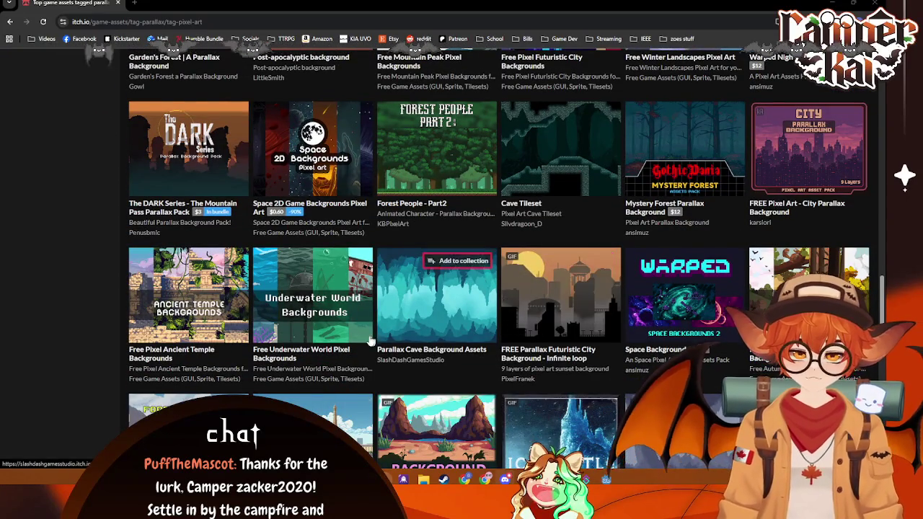
{"action": "scroll", "coordinate": [238, 350], "scroll_direction": "down", "scroll_amount": 1}
{"action": "scroll", "coordinate": [238, 350], "scroll_direction": "down", "scroll_amount": 2}
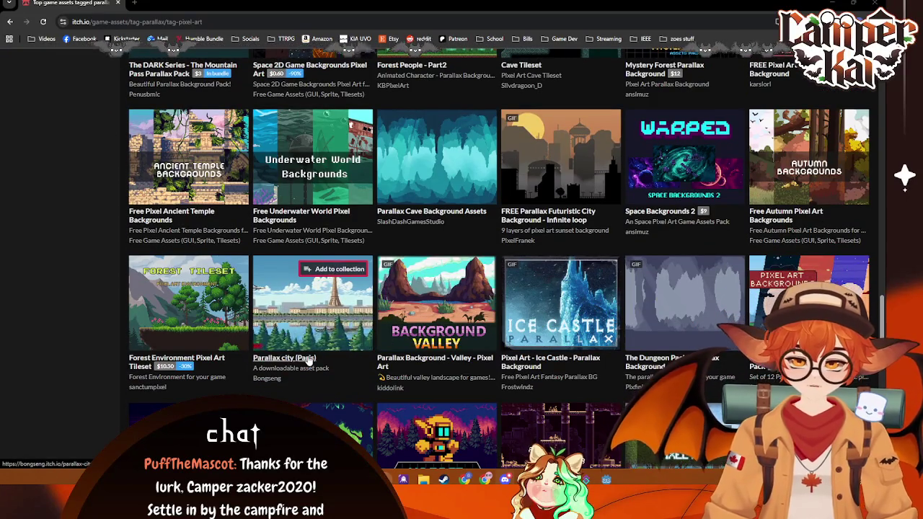
{"action": "scroll", "coordinate": [736, 328], "scroll_direction": "down", "scroll_amount": 1}
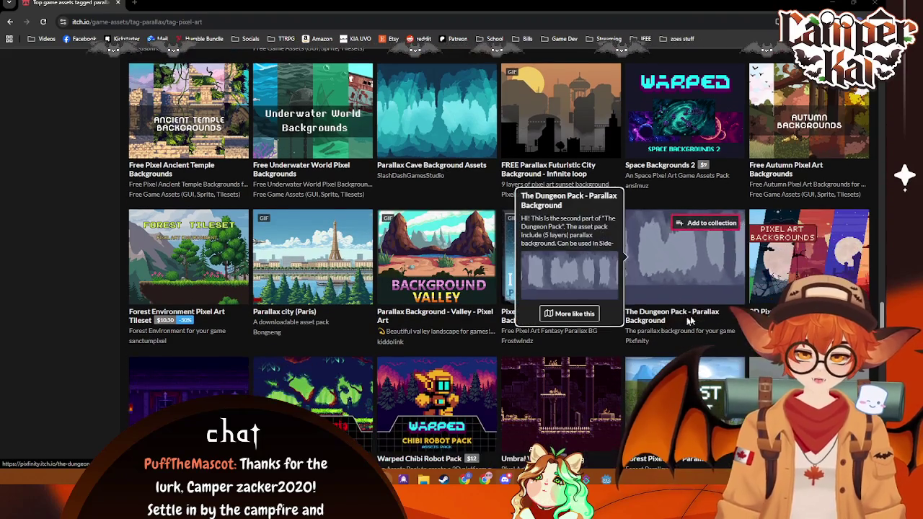
{"action": "scroll", "coordinate": [750, 299], "scroll_direction": "down", "scroll_amount": 5}
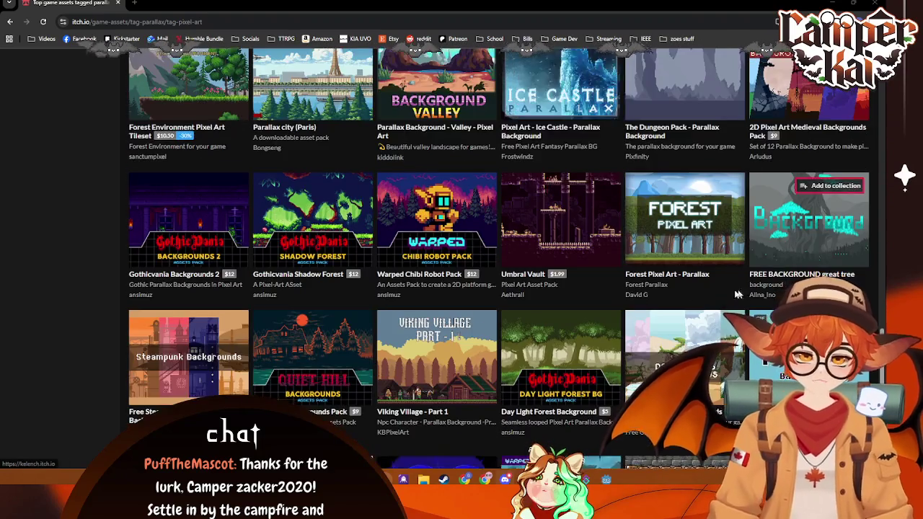
{"action": "scroll", "coordinate": [882, 369], "scroll_direction": "down", "scroll_amount": 5}
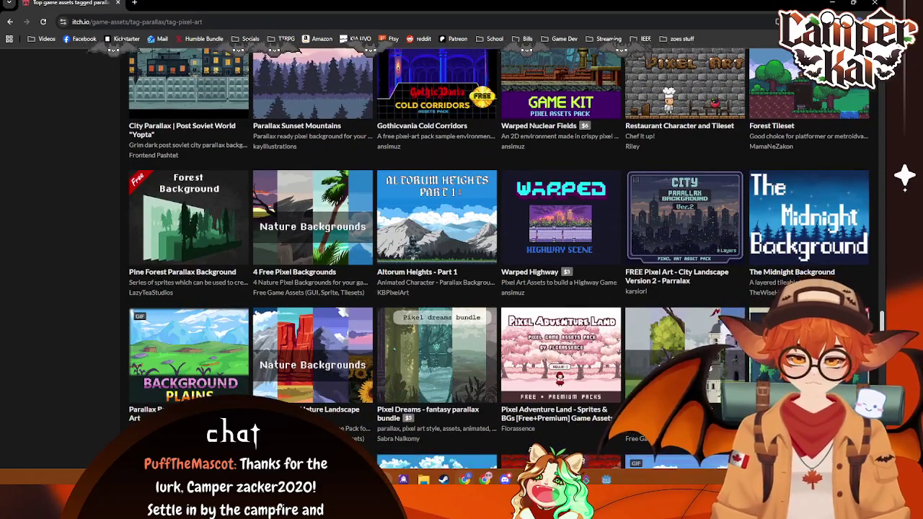
{"action": "scroll", "coordinate": [498, 252], "scroll_direction": "down", "scroll_amount": 2}
{"action": "scroll", "coordinate": [358, 273], "scroll_direction": "up", "scroll_amount": 15}
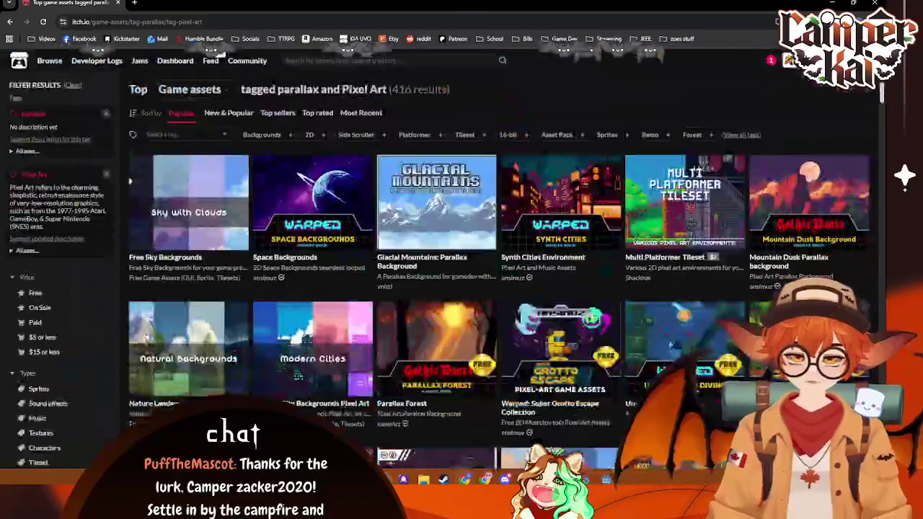
{"action": "scroll", "coordinate": [358, 273], "scroll_direction": "down", "scroll_amount": 2}
{"action": "scroll", "coordinate": [358, 273], "scroll_direction": "down", "scroll_amount": 2}
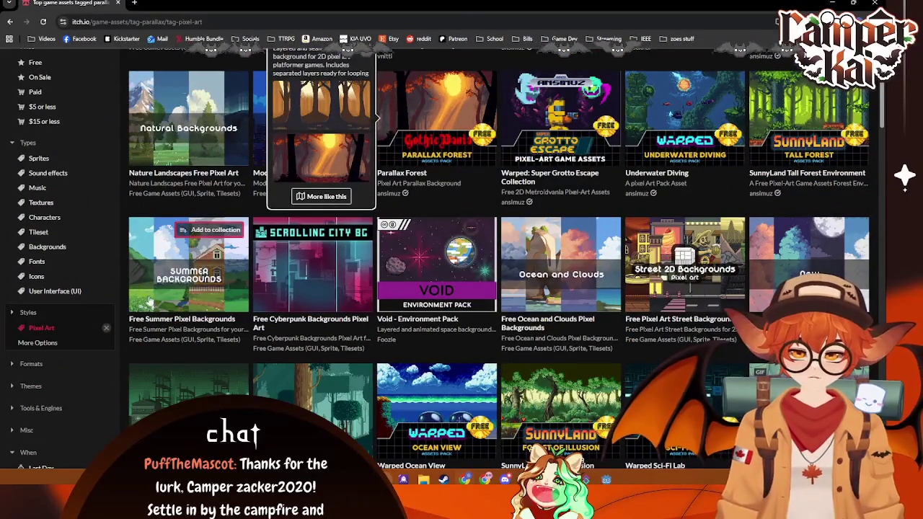
{"action": "middle_click", "coordinate": [189, 264]}
{"action": "key", "text": "ctrl+Tab"}
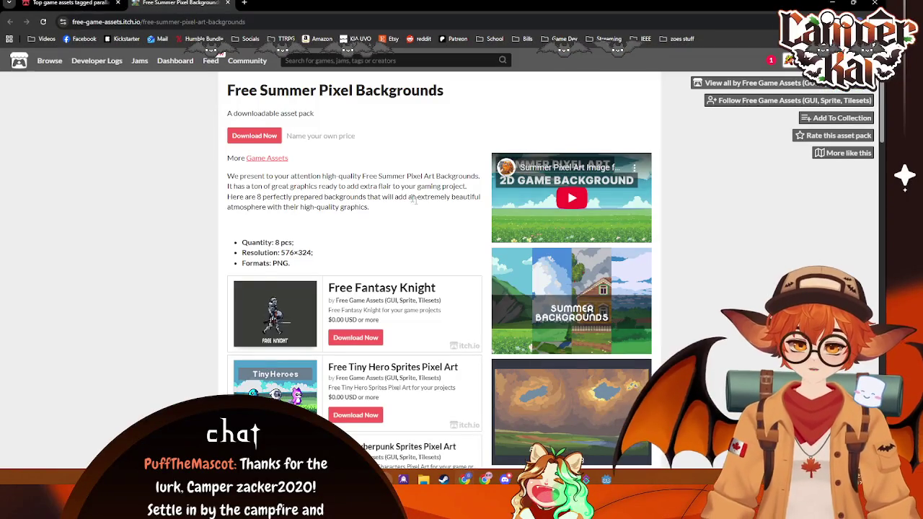
{"action": "scroll", "coordinate": [582, 237], "scroll_direction": "down", "scroll_amount": 5}
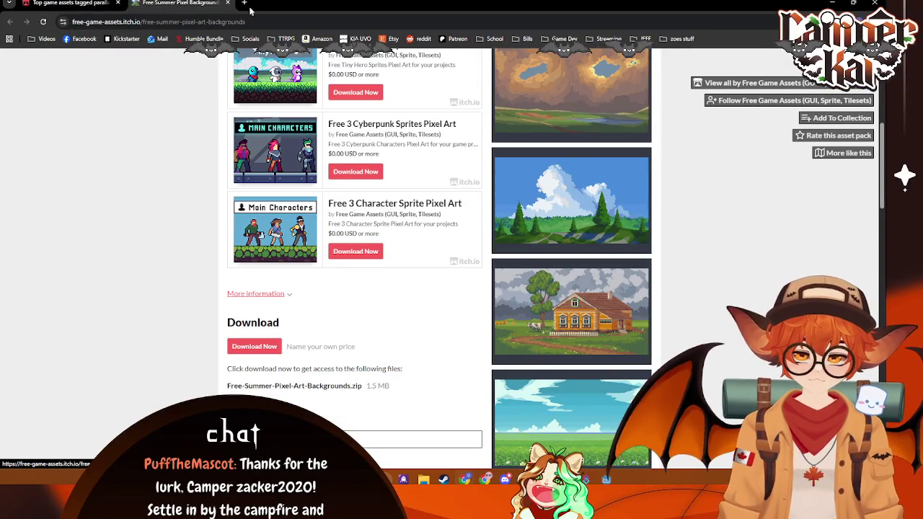
{"action": "left_click", "coordinate": [228, 6]}
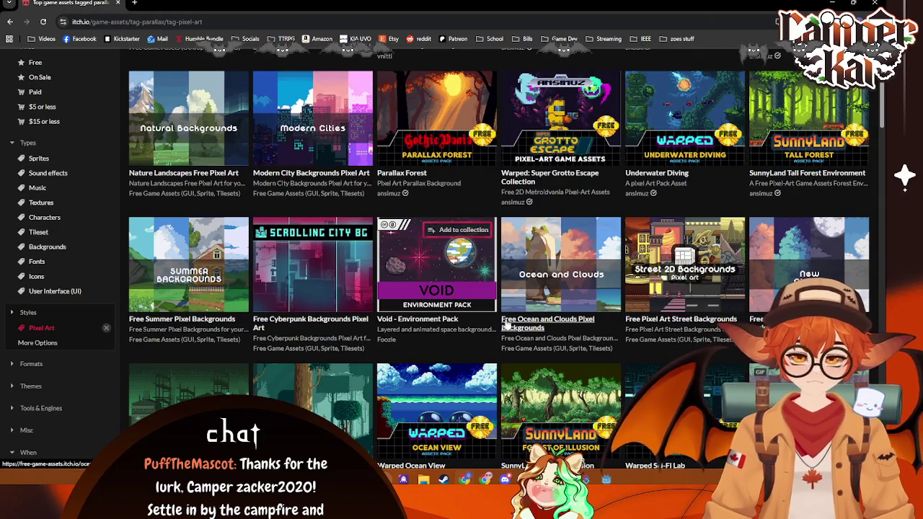
- Download the free Parallax (Country side, city night, city destroyed) pack as assetpack.zip, then return to the listing
{"action": "scroll", "coordinate": [523, 315], "scroll_direction": "down", "scroll_amount": 1}
{"action": "scroll", "coordinate": [683, 155], "scroll_direction": "down", "scroll_amount": 2}
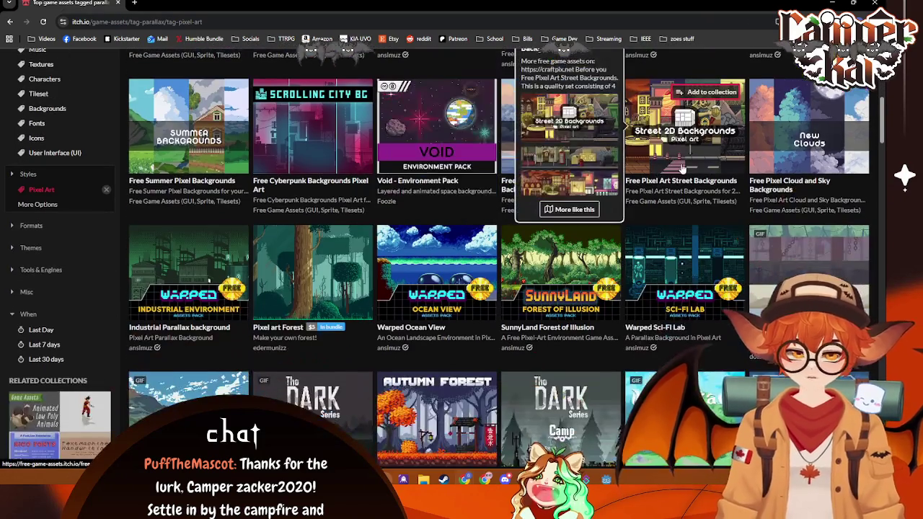
{"action": "scroll", "coordinate": [682, 155], "scroll_direction": "down", "scroll_amount": 3}
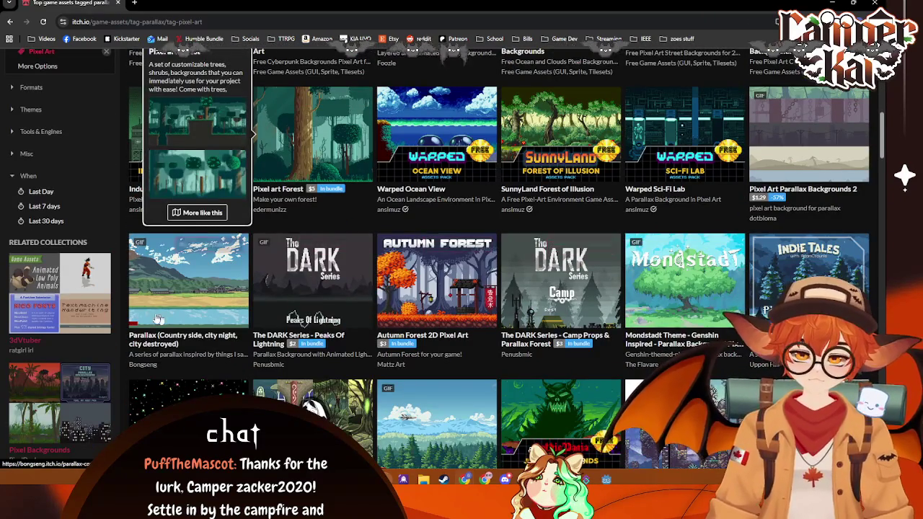
{"action": "left_click", "coordinate": [168, 297]}
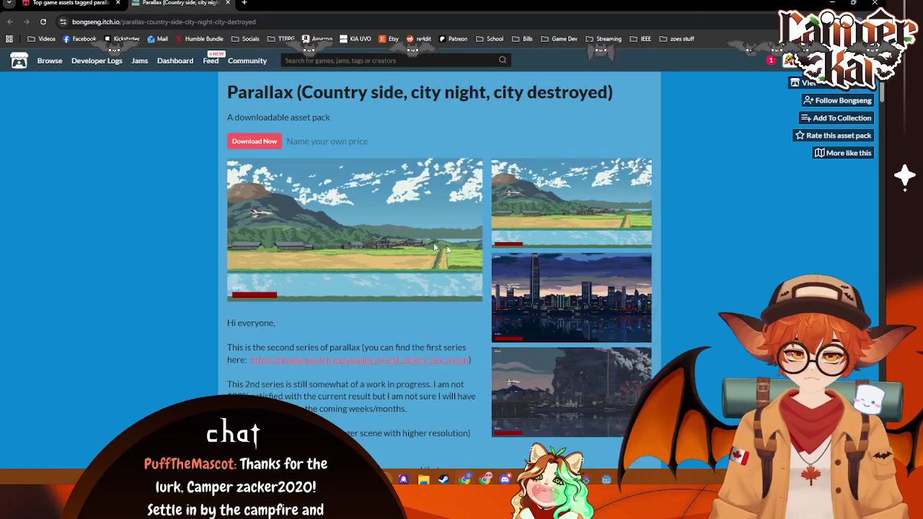
{"action": "left_click", "coordinate": [254, 141]}
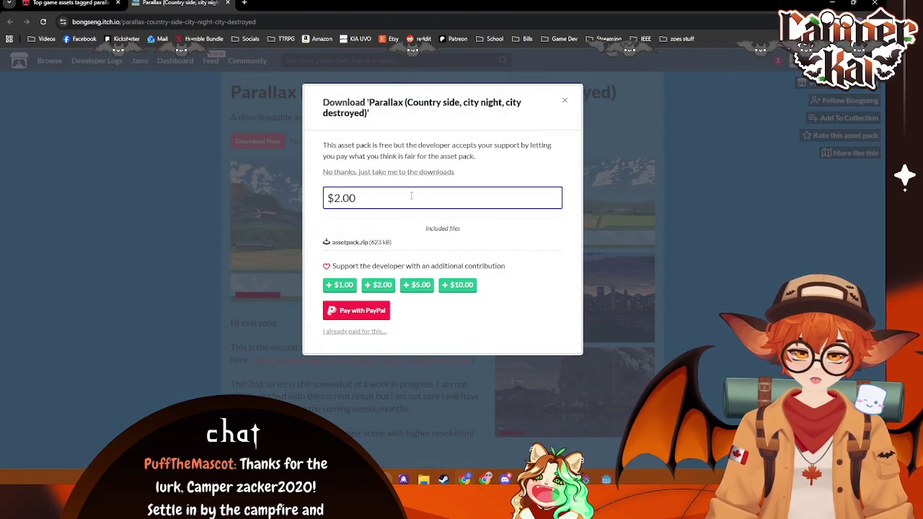
{"action": "left_click", "coordinate": [410, 171]}
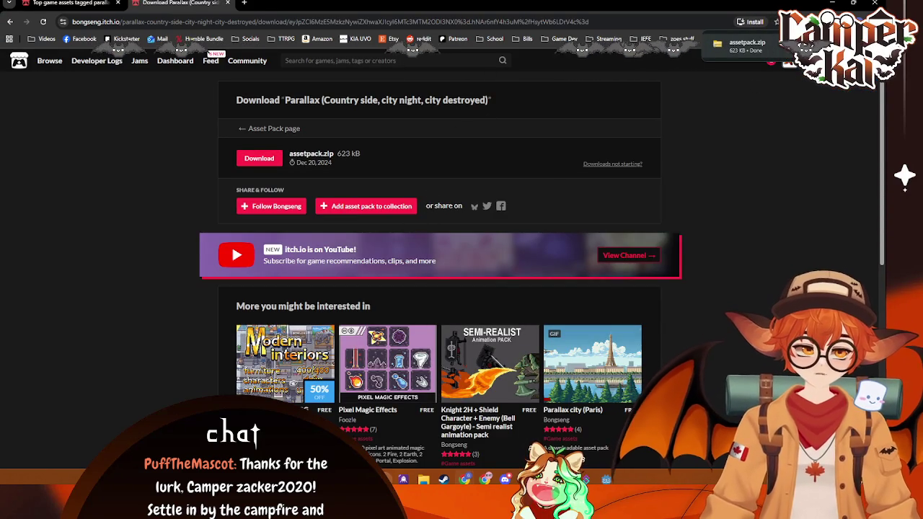
{"action": "left_click", "coordinate": [64, 4]}
{"action": "scroll", "coordinate": [291, 75], "scroll_direction": "up", "scroll_amount": 10}
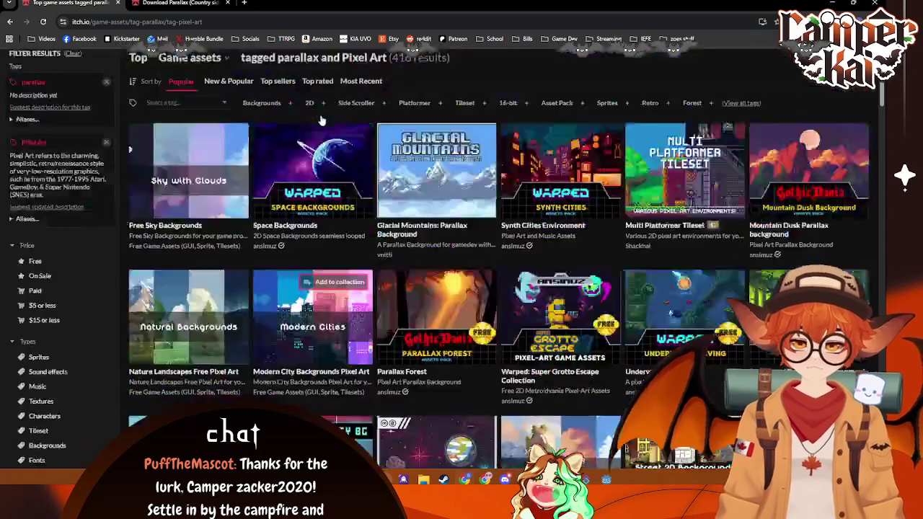
- Search itch.io for 'car', then go back to the Google results
{"action": "type", "text": "car"}
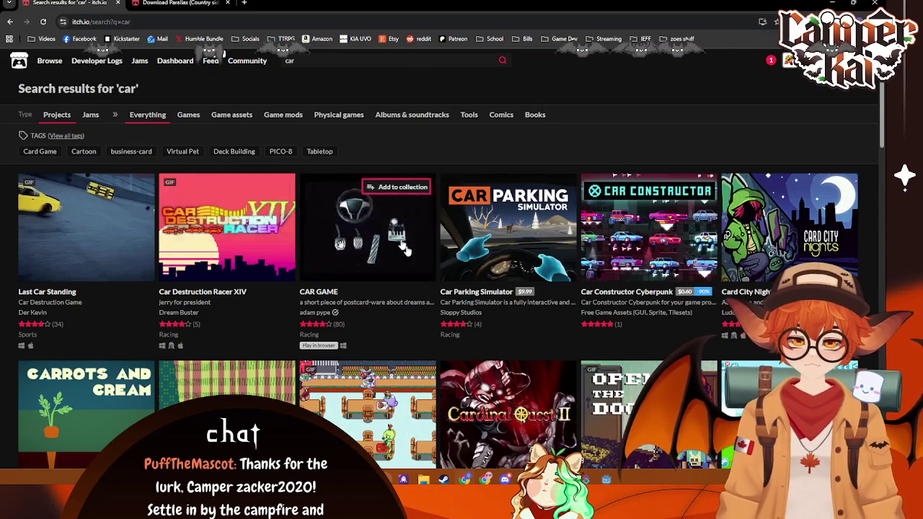
{"action": "left_click", "coordinate": [10, 21]}
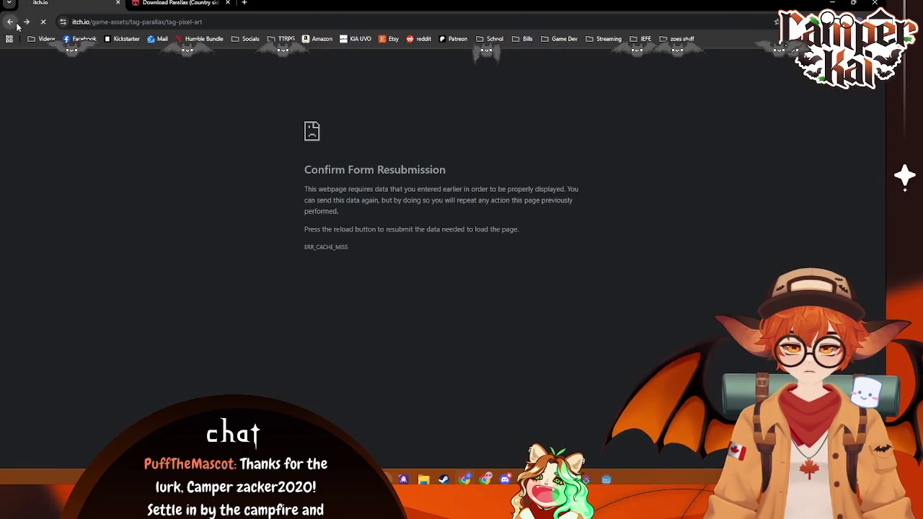
{"action": "key", "text": "alt+Left"}
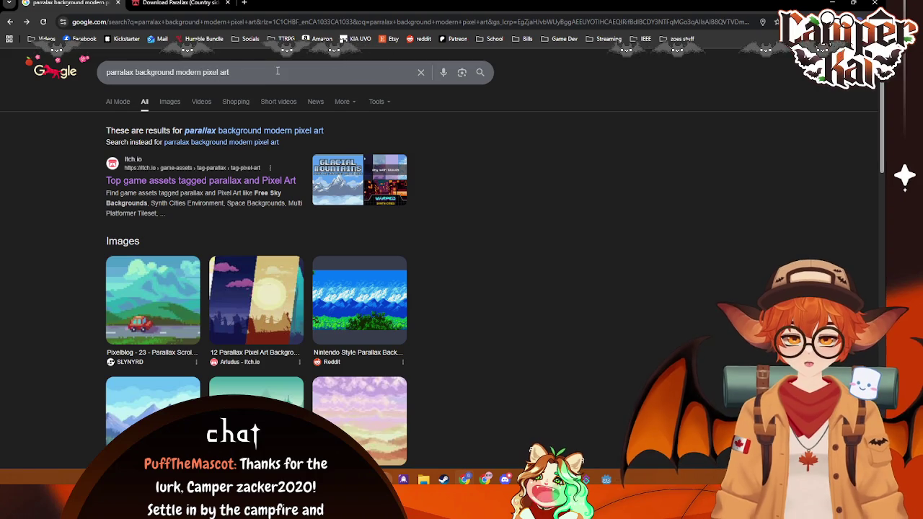
- Replace the Google query with 'pixel art car' and run the search
{"action": "key", "text": "ctrl+a"}
{"action": "type", "text": "ol"}
{"action": "key", "text": "BackSpace"}
{"action": "key", "text": "BackSpace"}
{"action": "type", "text": "pixel art car"}
{"action": "key", "text": "Return"}
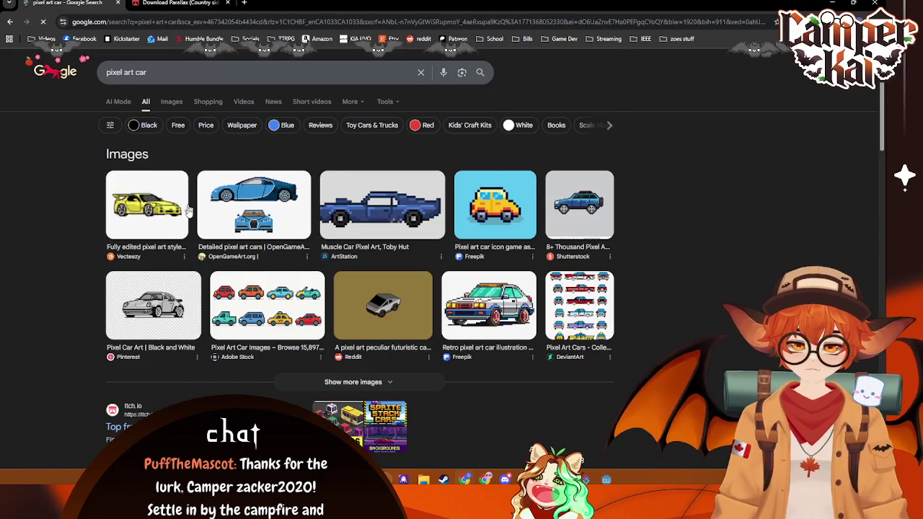
{"action": "scroll", "coordinate": [189, 208], "scroll_direction": "down", "scroll_amount": 1}
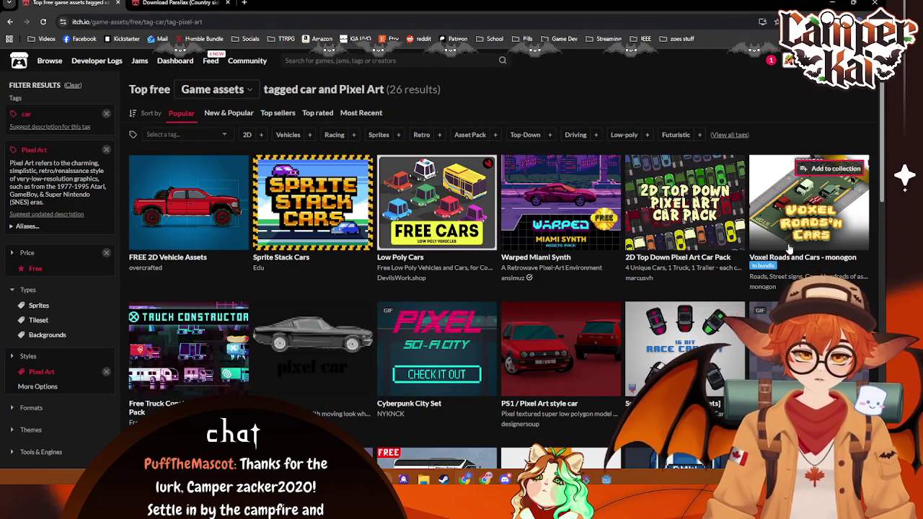
- From the Parallax pack page, open the folder holding the downloaded asset pack
{"action": "scroll", "coordinate": [790, 250], "scroll_direction": "down", "scroll_amount": 1}
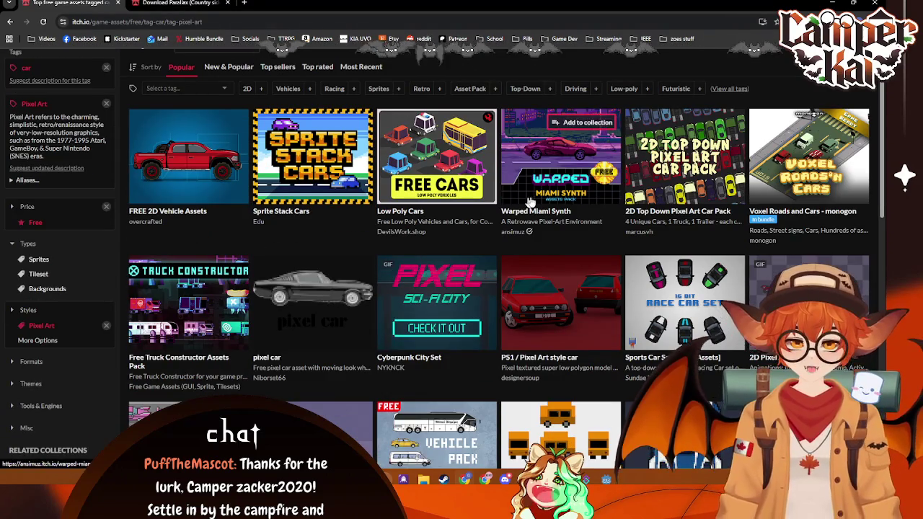
{"action": "left_click", "coordinate": [199, 13]}
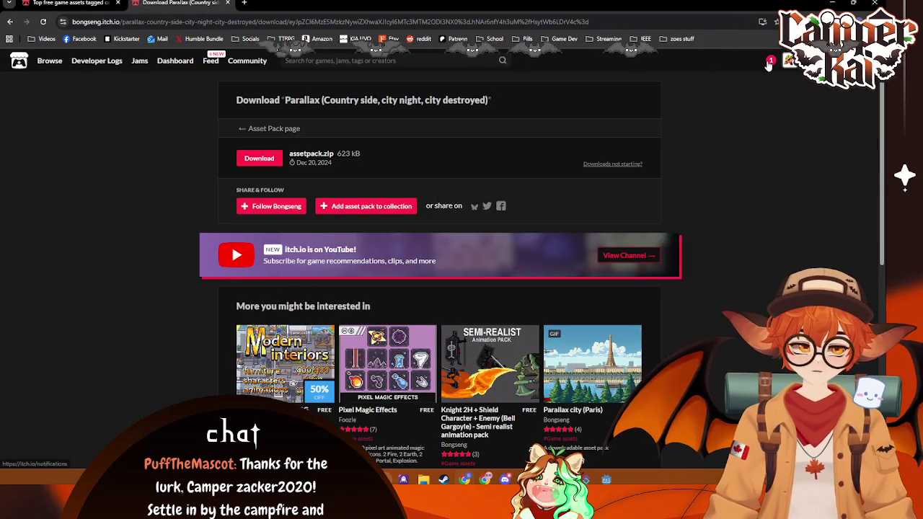
{"action": "left_click", "coordinate": [771, 62]}
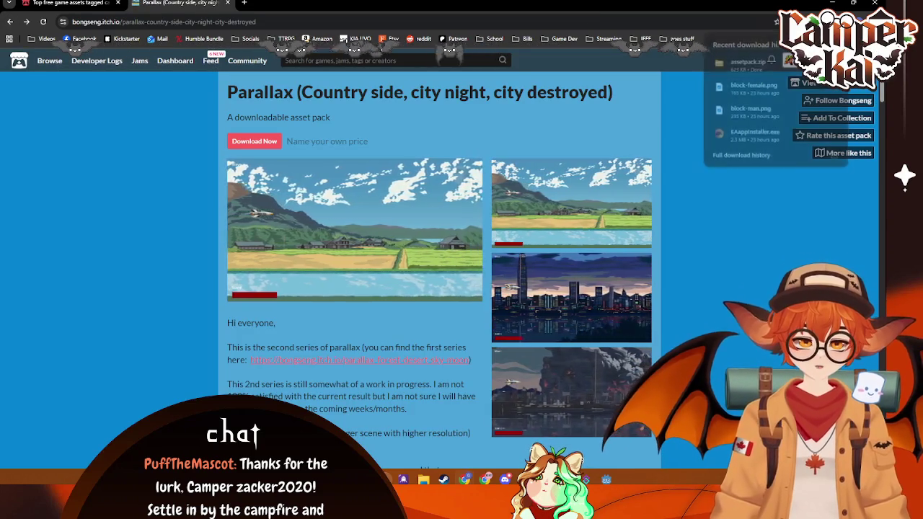
{"action": "left_click", "coordinate": [772, 62]}
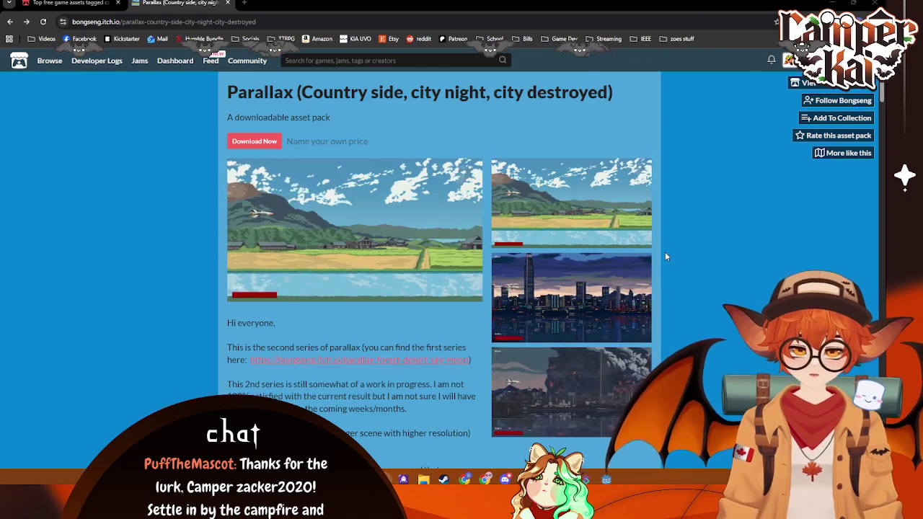
- Close the Parallax pack page to show the 26 free car and Pixel Art assets
{"action": "scroll", "coordinate": [704, 230], "scroll_direction": "down", "scroll_amount": 2}
{"action": "scroll", "coordinate": [699, 240], "scroll_direction": "up", "scroll_amount": 1}
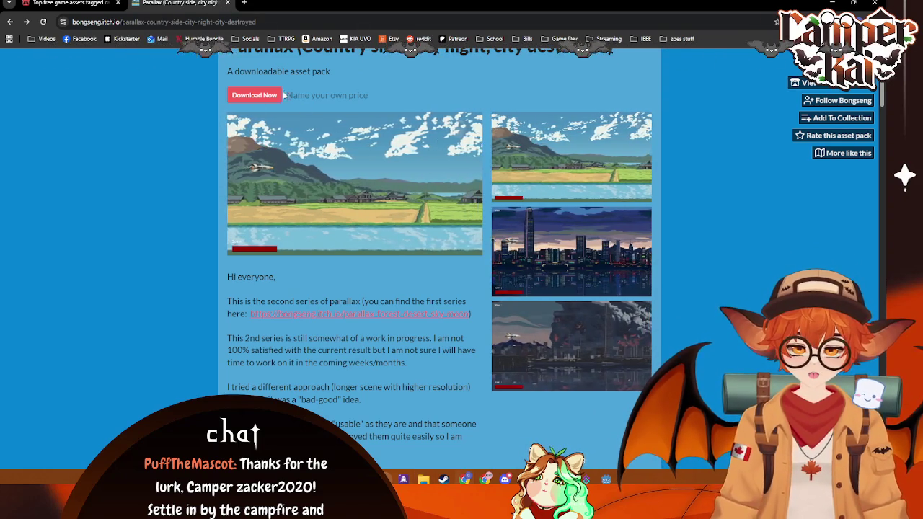
{"action": "left_click", "coordinate": [226, 6]}
{"action": "scroll", "coordinate": [483, 245], "scroll_direction": "down", "scroll_amount": 1}
{"action": "scroll", "coordinate": [339, 265], "scroll_direction": "up", "scroll_amount": 2}
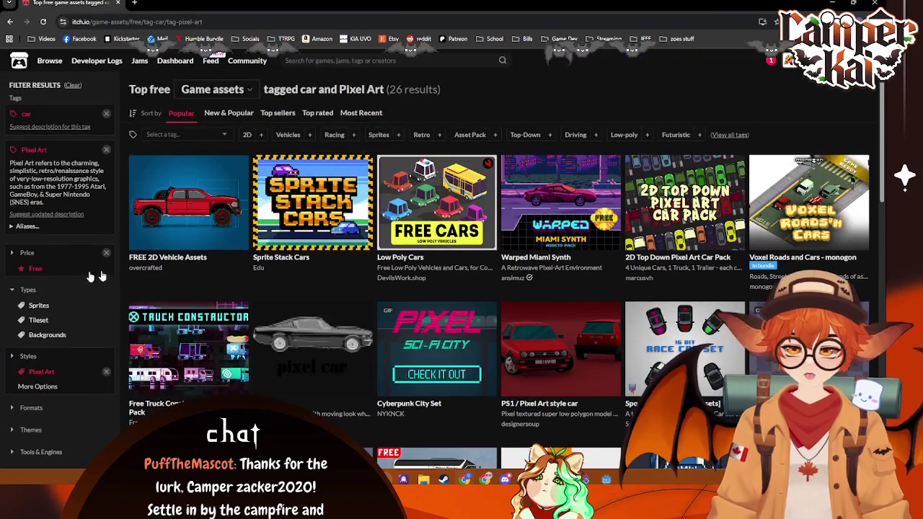
- Download city_cars.png free from the Pixel art city cars pack and return to Godot's BaseLevel scene
{"action": "mouse_move", "coordinate": [429, 225]}
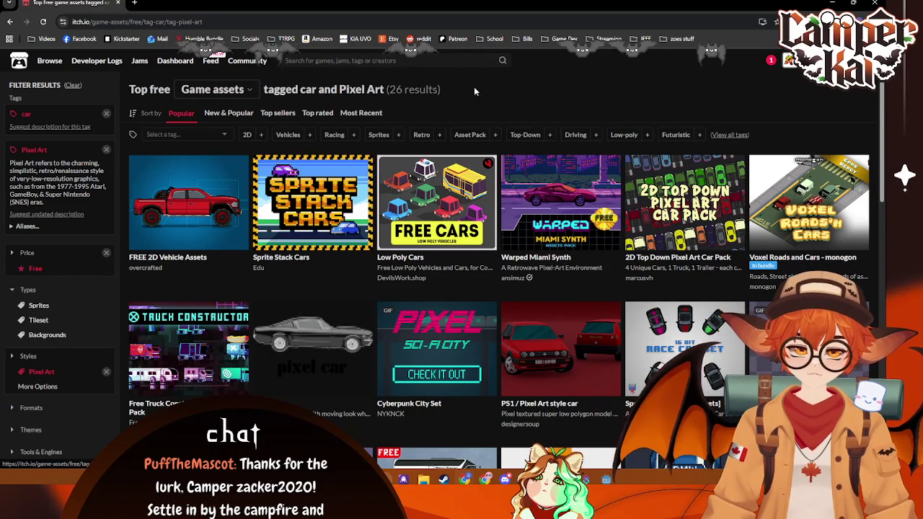
{"action": "mouse_move", "coordinate": [300, 211]}
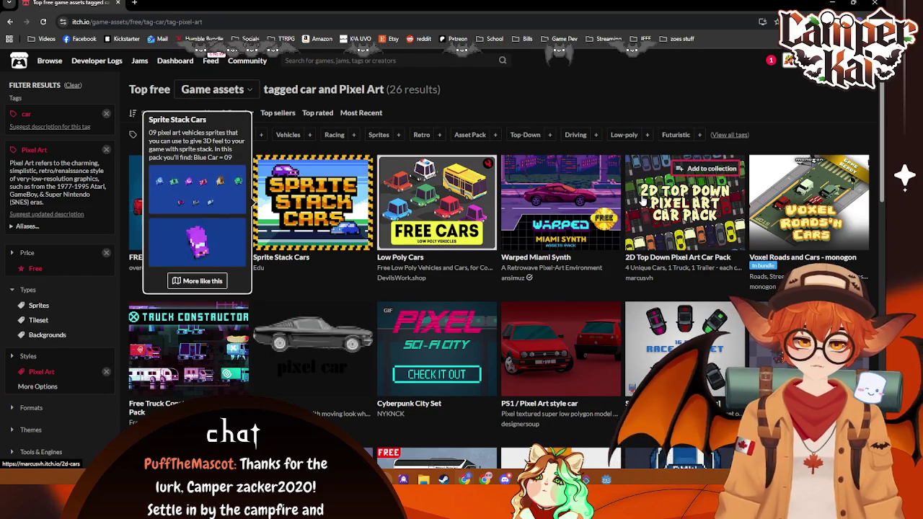
{"action": "mouse_move", "coordinate": [649, 205]}
{"action": "scroll", "coordinate": [719, 222], "scroll_direction": "down", "scroll_amount": 4}
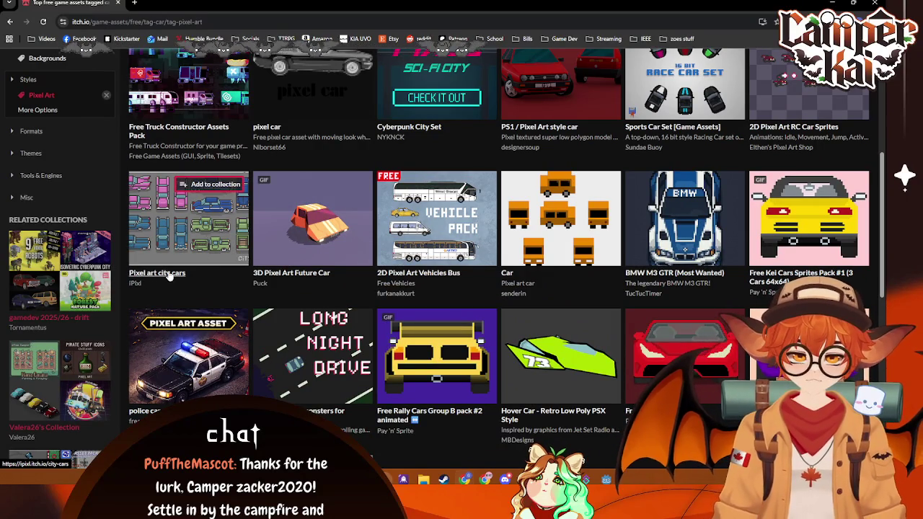
{"action": "scroll", "coordinate": [173, 276], "scroll_direction": "down", "scroll_amount": 2}
{"action": "scroll", "coordinate": [176, 273], "scroll_direction": "up", "scroll_amount": 2}
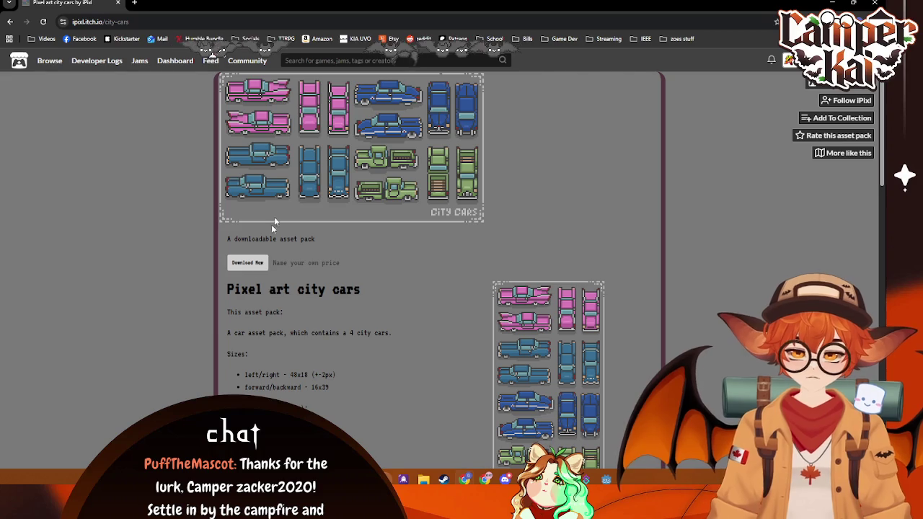
{"action": "left_click", "coordinate": [256, 264]}
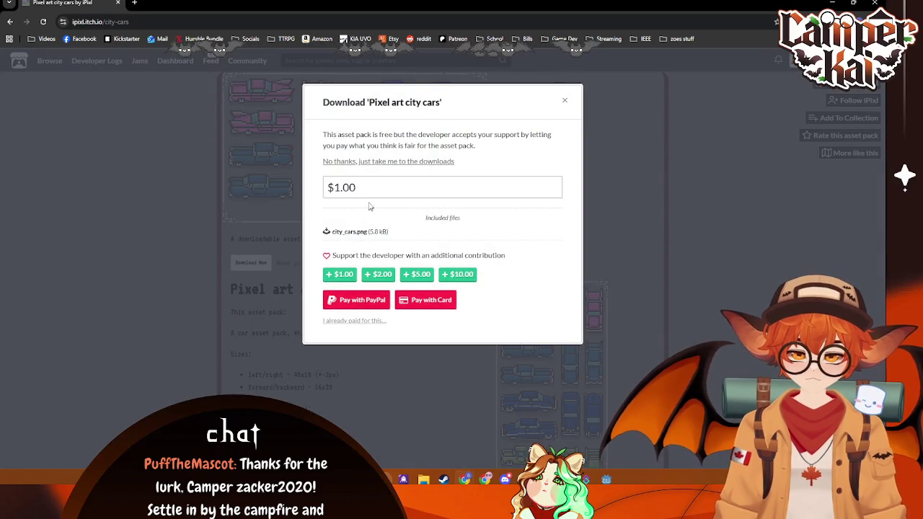
{"action": "left_click", "coordinate": [389, 162]}
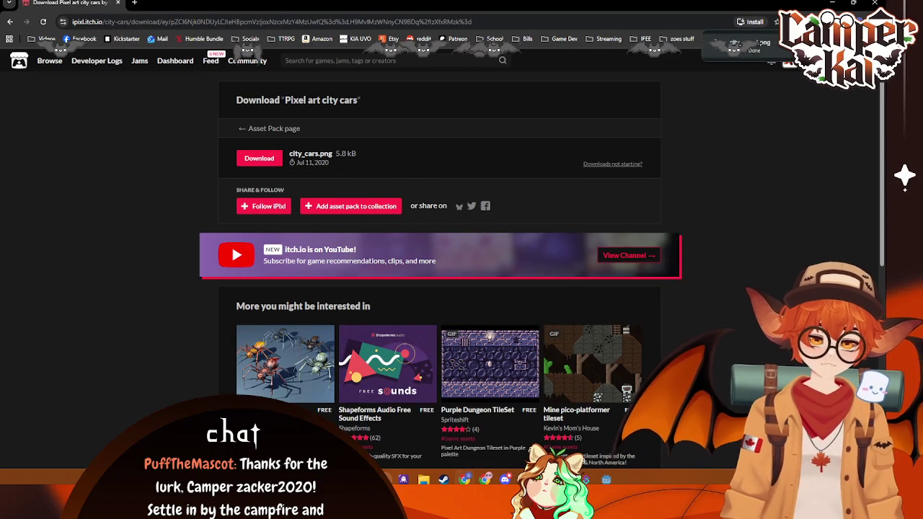
{"action": "left_click", "coordinate": [615, 479]}
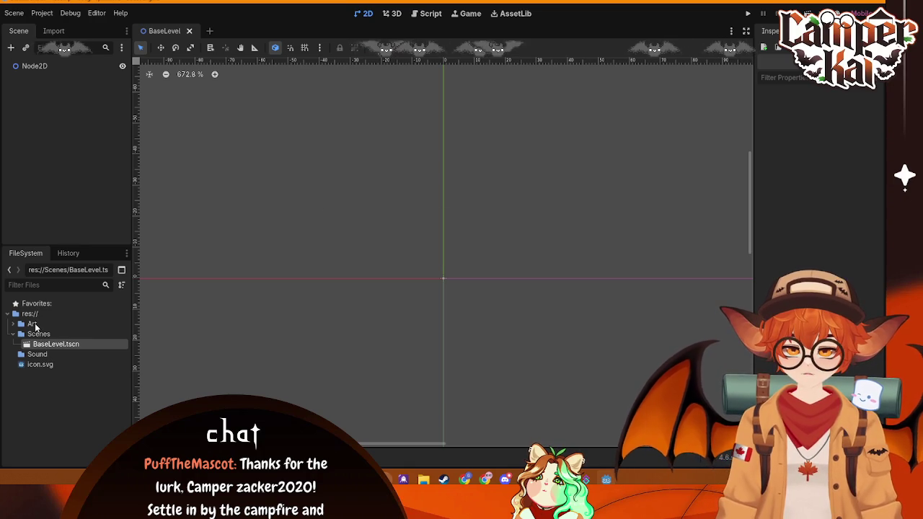
- Create a new folder named Placeholder inside res://Art in the FileSystem panel
{"action": "left_click", "coordinate": [31, 324]}
{"action": "right_click", "coordinate": [61, 381]}
{"action": "left_click", "coordinate": [64, 321]}
{"action": "right_click", "coordinate": [67, 319]}
{"action": "right_click", "coordinate": [45, 323]}
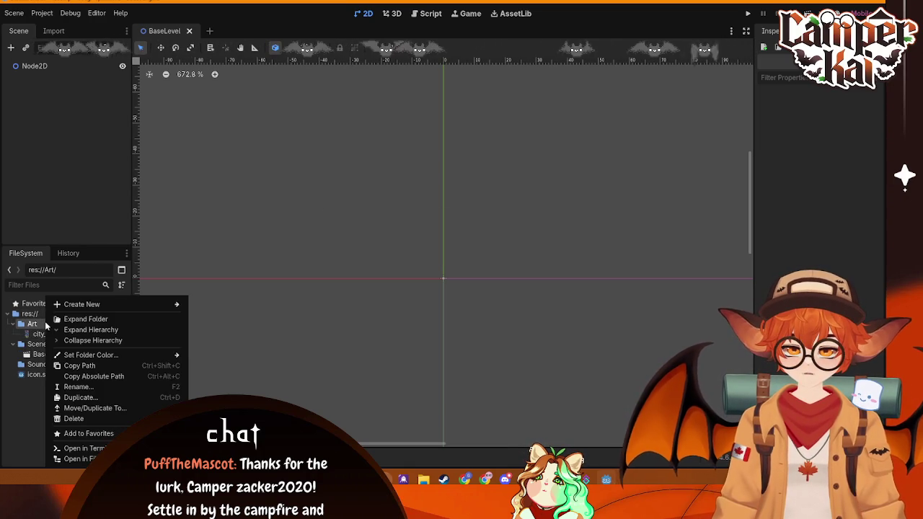
{"action": "mouse_move", "coordinate": [81, 308]}
{"action": "left_click", "coordinate": [212, 303]}
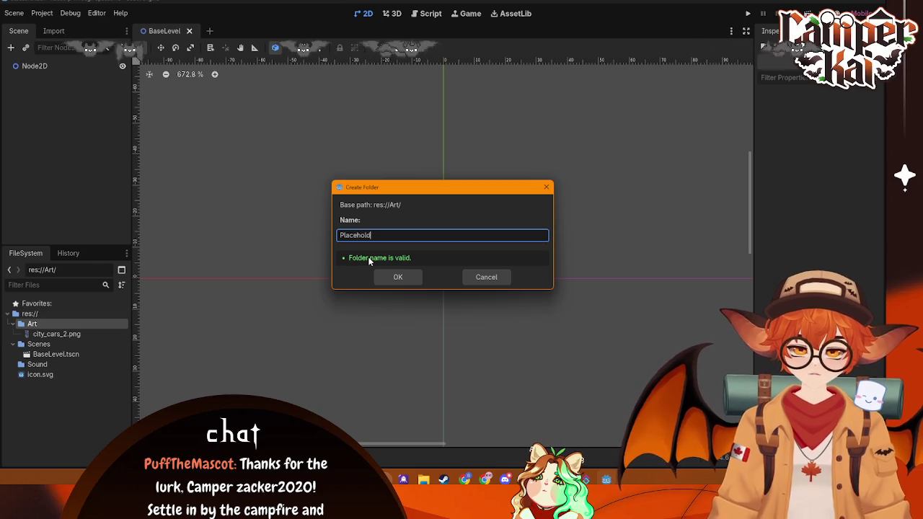
{"action": "type", "text": "er"}
{"action": "key", "text": "Return"}
- Move city_cars_2.png and a rural parallax image into Placeholder, then open Chrome's Google apps list
{"action": "mouse_move", "coordinate": [56, 344]}
{"action": "left_mouse_down"}
{"action": "mouse_move", "coordinate": [88, 336]}
{"action": "mouse_move", "coordinate": [72, 334]}
{"action": "left_mouse_up"}
{"action": "left_click", "coordinate": [408, 251]}
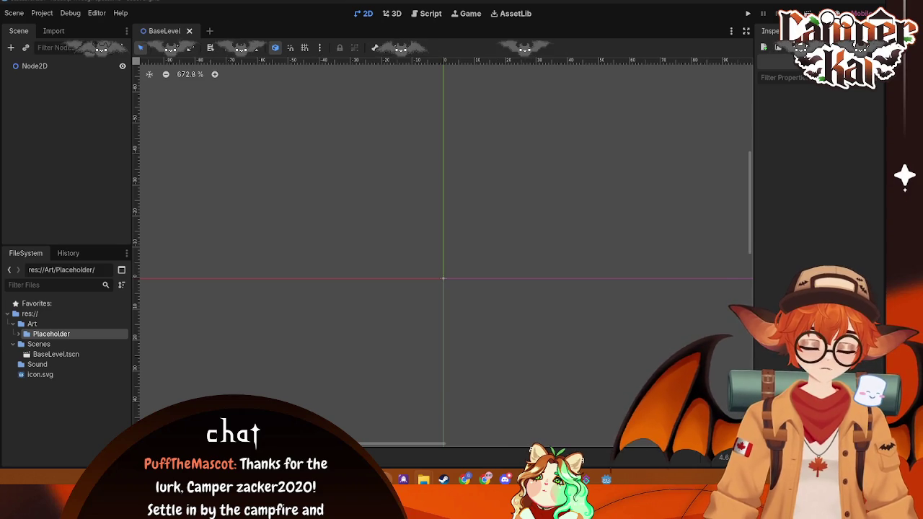
{"action": "left_click_drag", "start_coordinate": [140, 375], "coordinate": [75, 332]}
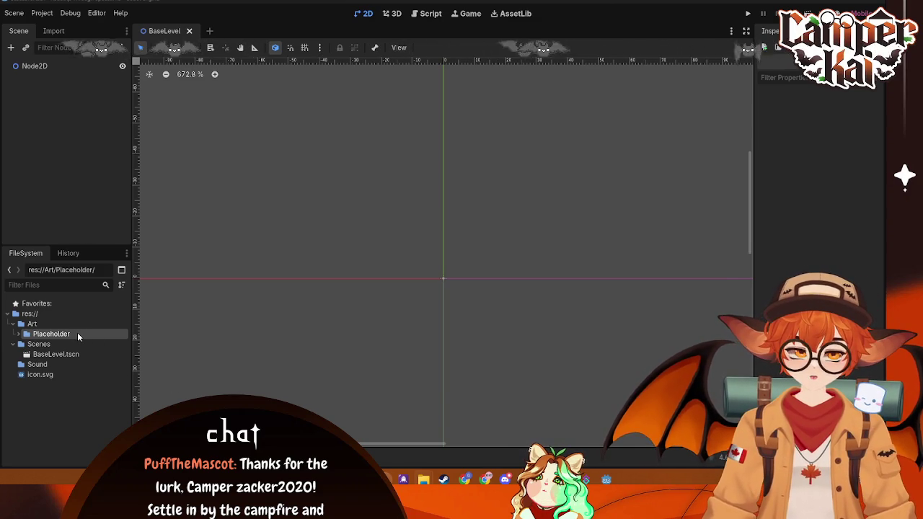
{"action": "left_click", "coordinate": [17, 335]}
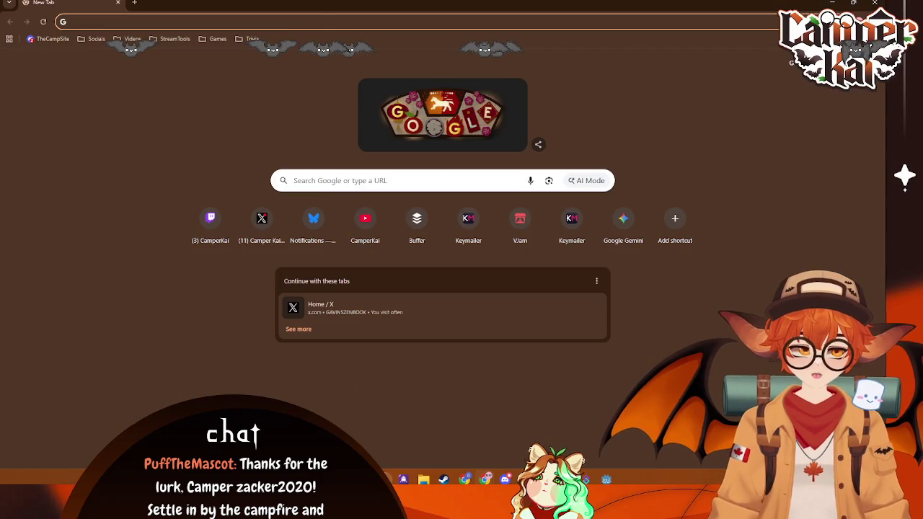
{"action": "left_click", "coordinate": [840, 62]}
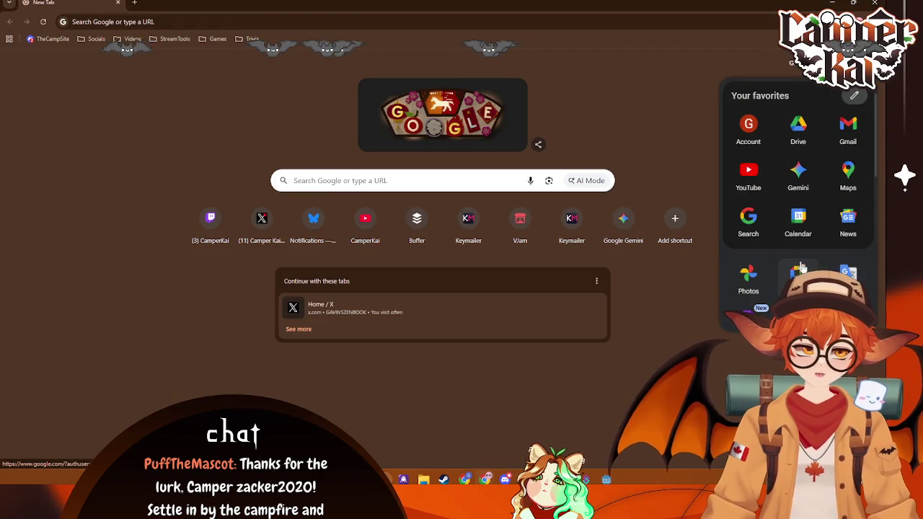
- Open Sheets from the Google apps panel and load the Roadtrip Through Spacetime spreadsheet
{"action": "scroll", "coordinate": [796, 252], "scroll_direction": "down", "scroll_amount": 4}
{"action": "scroll", "coordinate": [844, 186], "scroll_direction": "up", "scroll_amount": 2}
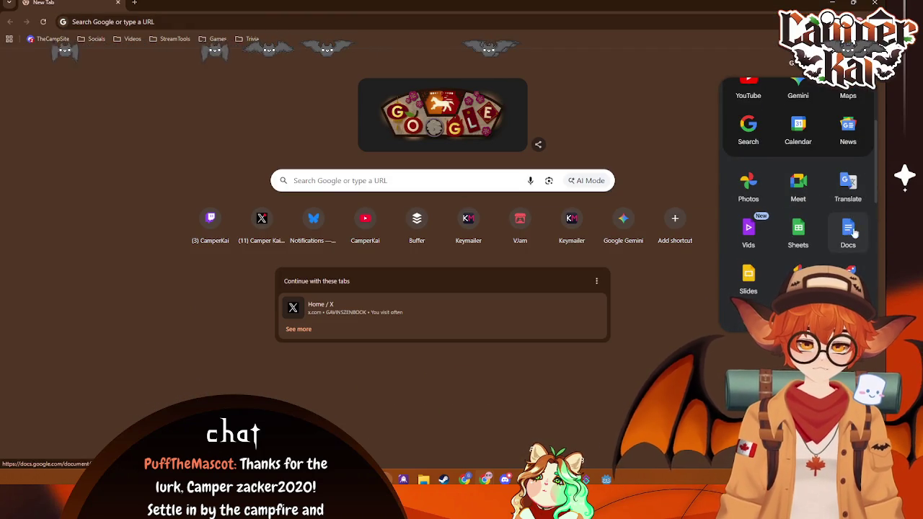
{"action": "left_click", "coordinate": [93, 38]}
{"action": "left_click", "coordinate": [95, 39]}
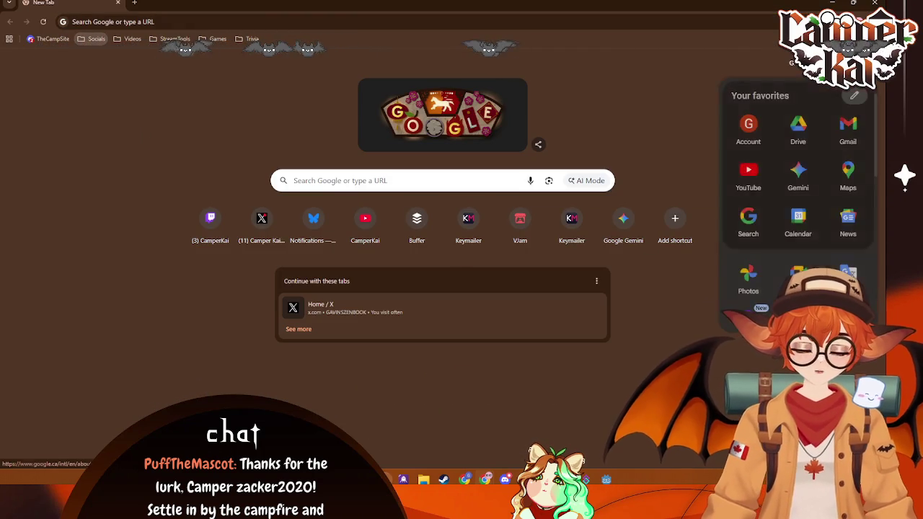
{"action": "scroll", "coordinate": [855, 214], "scroll_direction": "down", "scroll_amount": 2}
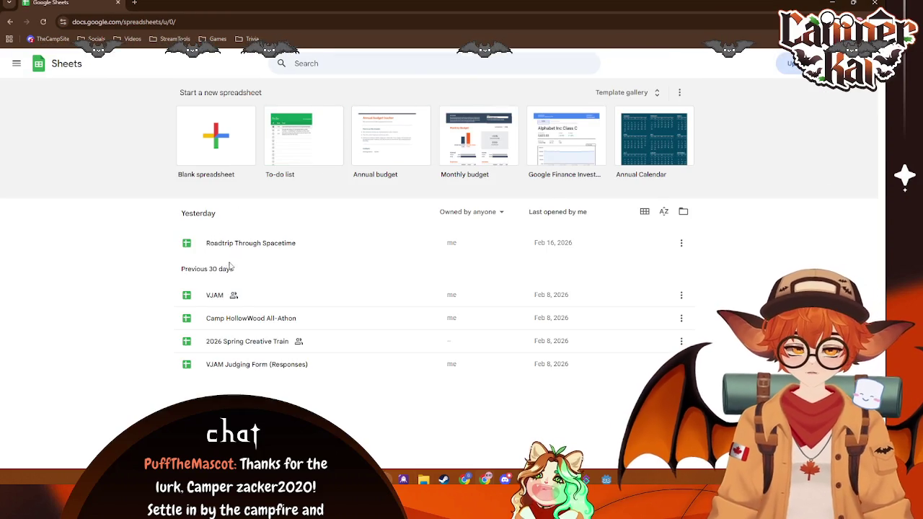
{"action": "left_click", "coordinate": [267, 243]}
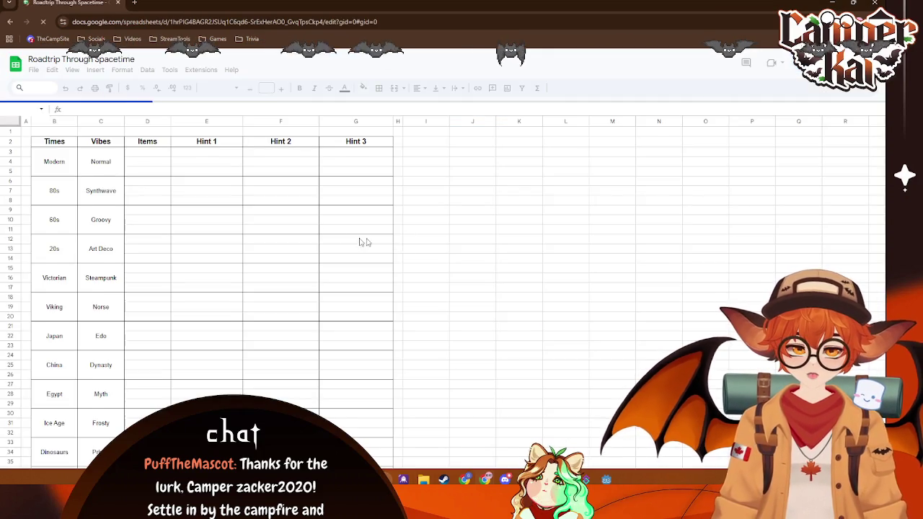
- Center-align the Items column cells D3:D41
{"action": "left_click", "coordinate": [148, 152]}
{"action": "type", "text": "Cow"}
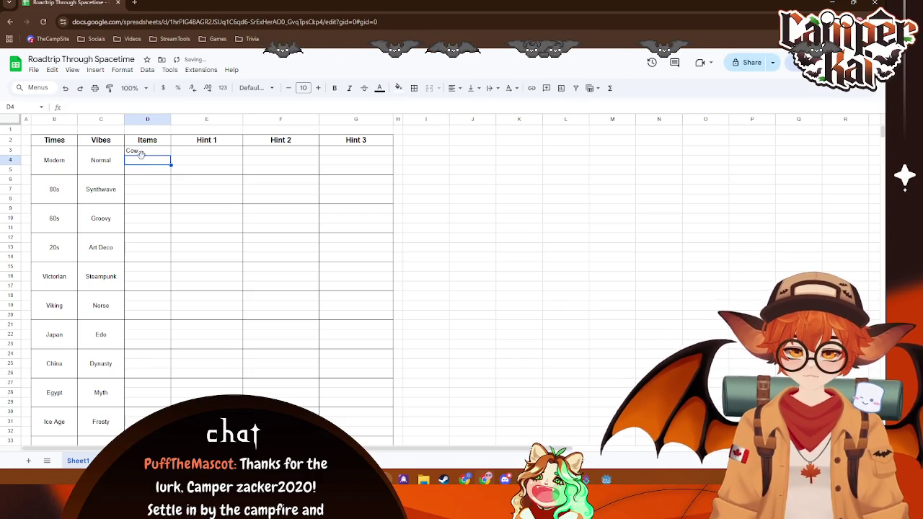
{"action": "mouse_move", "coordinate": [186, 174]}
{"action": "left_mouse_down"}
{"action": "mouse_move", "coordinate": [165, 175]}
{"action": "mouse_move", "coordinate": [148, 426]}
{"action": "mouse_move", "coordinate": [148, 379]}
{"action": "left_mouse_up"}
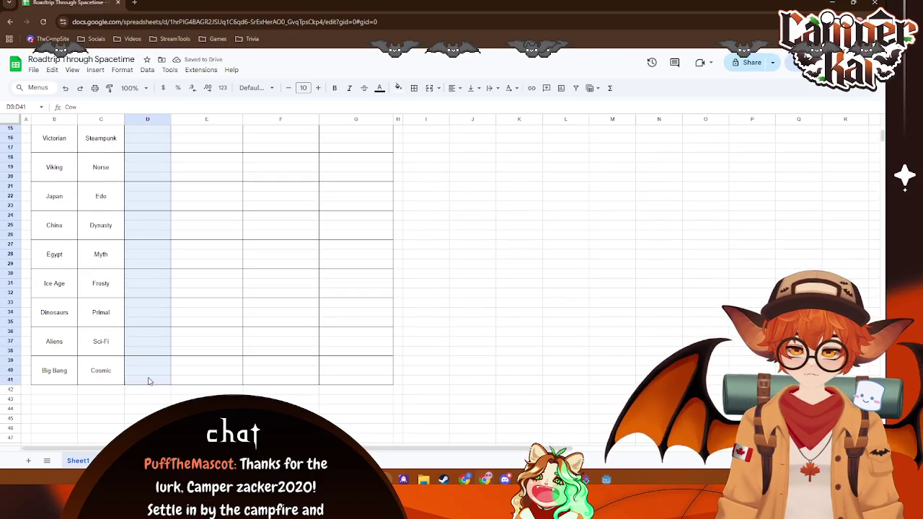
{"action": "left_click", "coordinate": [453, 88]}
{"action": "left_click", "coordinate": [469, 107]}
{"action": "left_click", "coordinate": [458, 251]}
{"action": "scroll", "coordinate": [194, 261], "scroll_direction": "up", "scroll_amount": 5}
- Select Items cells D27:D29, D18:D20 and D5, then begin editing D4 in the Modern row
{"action": "left_click", "coordinate": [149, 166]}
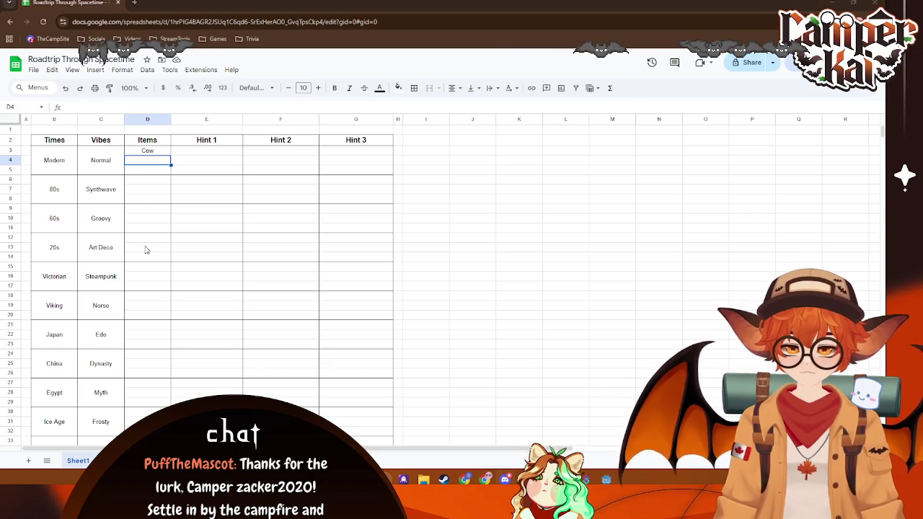
{"action": "scroll", "coordinate": [163, 231], "scroll_direction": "down", "scroll_amount": 2}
{"action": "scroll", "coordinate": [159, 246], "scroll_direction": "up", "scroll_amount": 2}
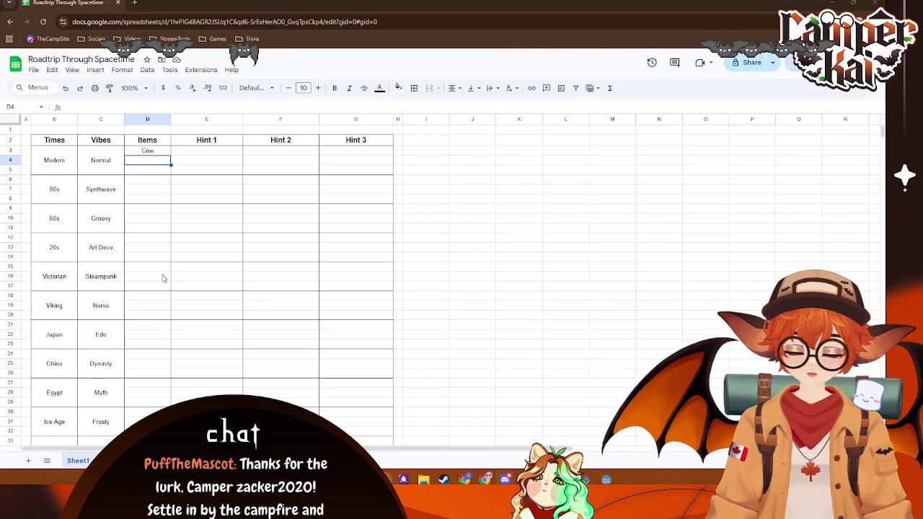
{"action": "scroll", "coordinate": [162, 263], "scroll_direction": "down", "scroll_amount": 2}
{"action": "left_click", "coordinate": [153, 337]}
{"action": "key", "text": "shift+Down"}
{"action": "key", "text": "shift+Down"}
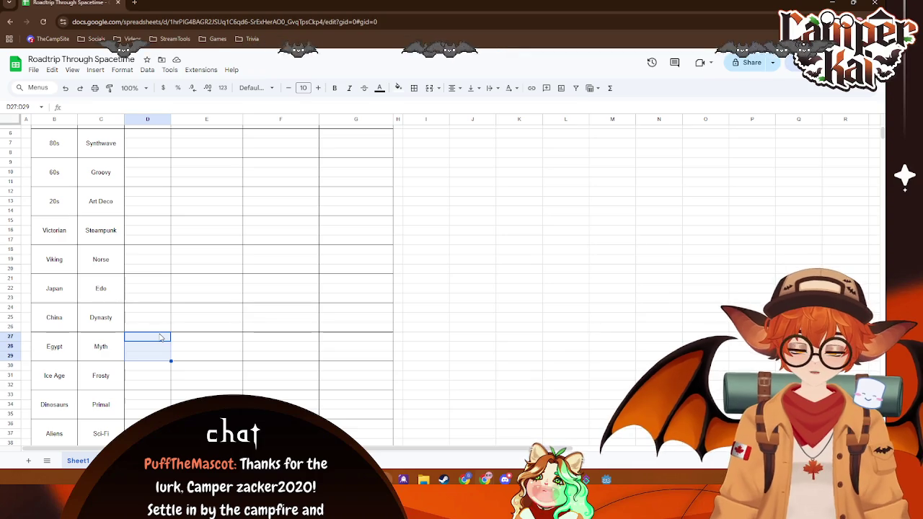
{"action": "left_click", "coordinate": [142, 253]}
{"action": "key", "text": "shift+Down"}
{"action": "key", "text": "shift+Down"}
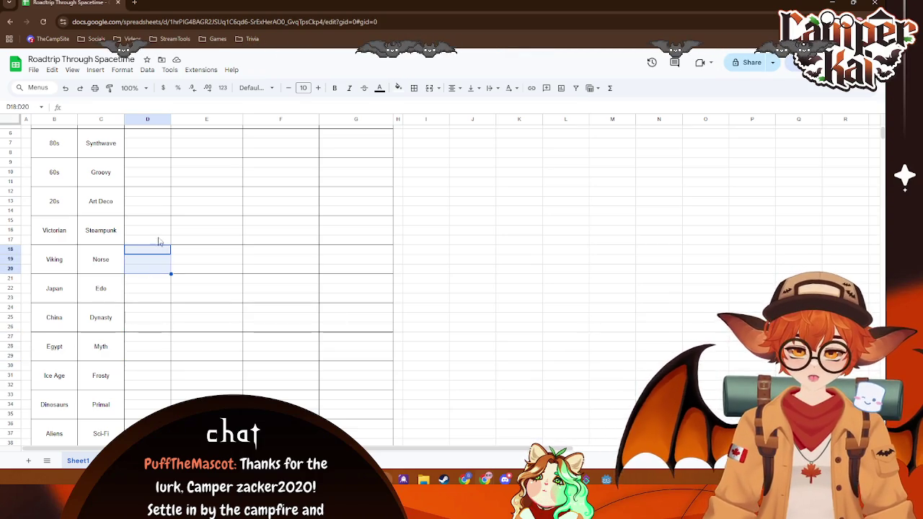
{"action": "left_click_drag", "start_coordinate": [158, 222], "coordinate": [159, 249]}
{"action": "scroll", "coordinate": [155, 260], "scroll_direction": "up", "scroll_amount": 2}
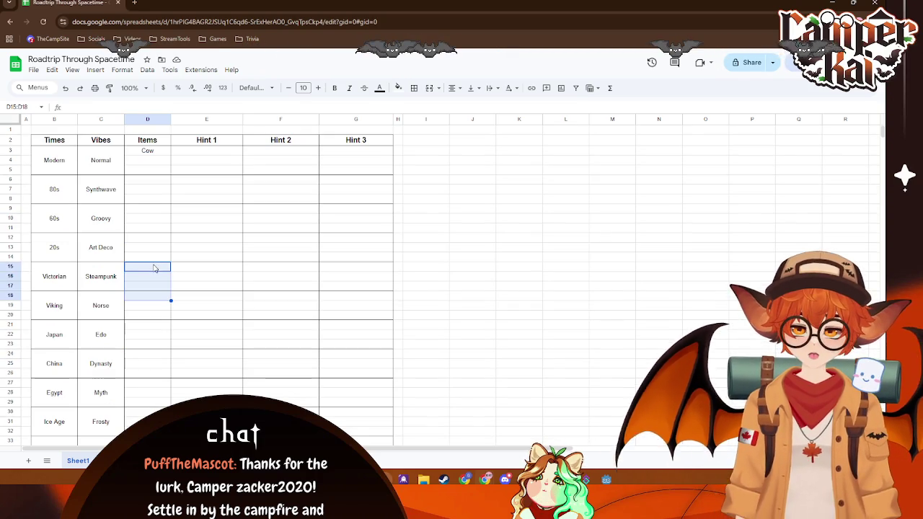
{"action": "left_click", "coordinate": [153, 170]}
{"action": "scroll", "coordinate": [152, 165], "scroll_direction": "down", "scroll_amount": 5}
{"action": "scroll", "coordinate": [152, 165], "scroll_direction": "up", "scroll_amount": 5}
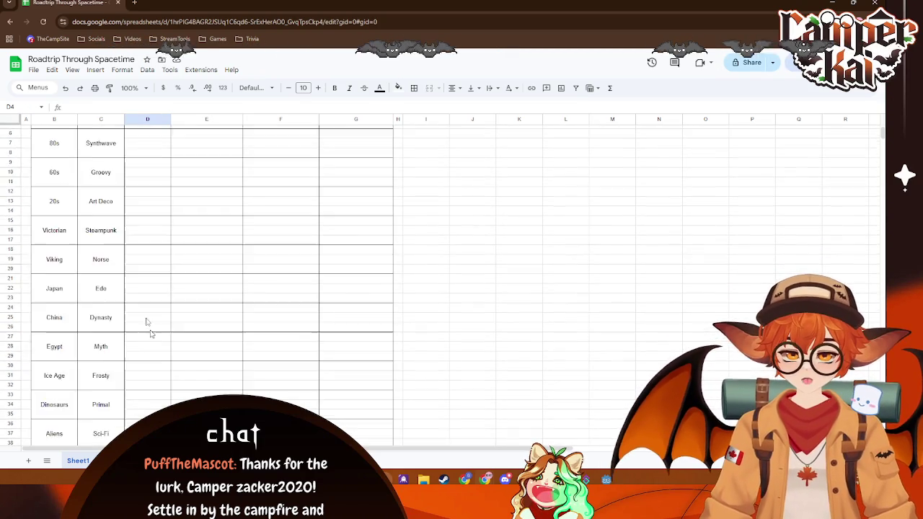
{"action": "left_click", "coordinate": [151, 164]}
{"action": "double_click", "coordinate": [152, 158]}
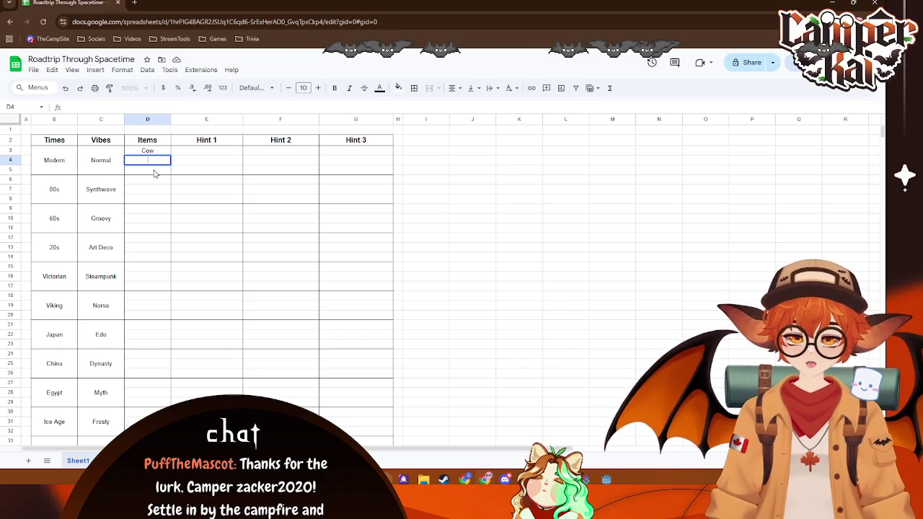
- Enter 'Something White' and 'Something Black' as Cow's first two hints
{"action": "left_click", "coordinate": [192, 150]}
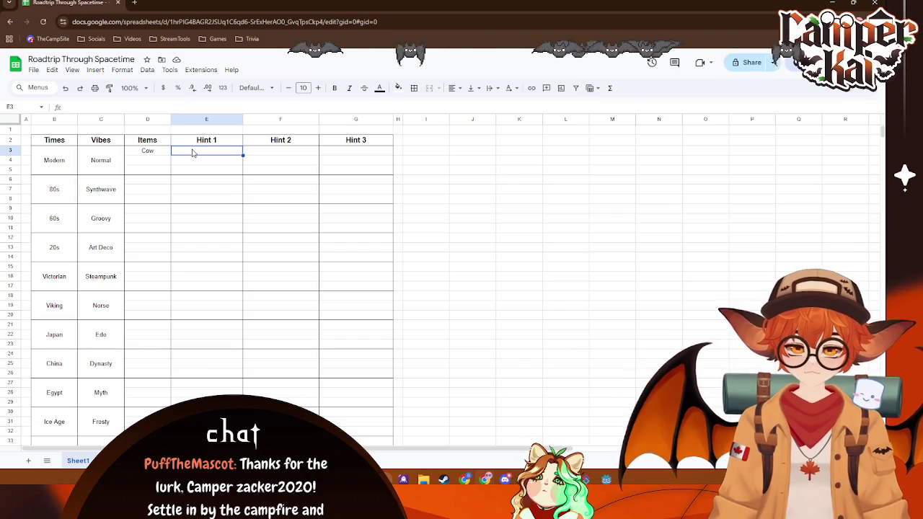
{"action": "type", "text": "Sqing White"}
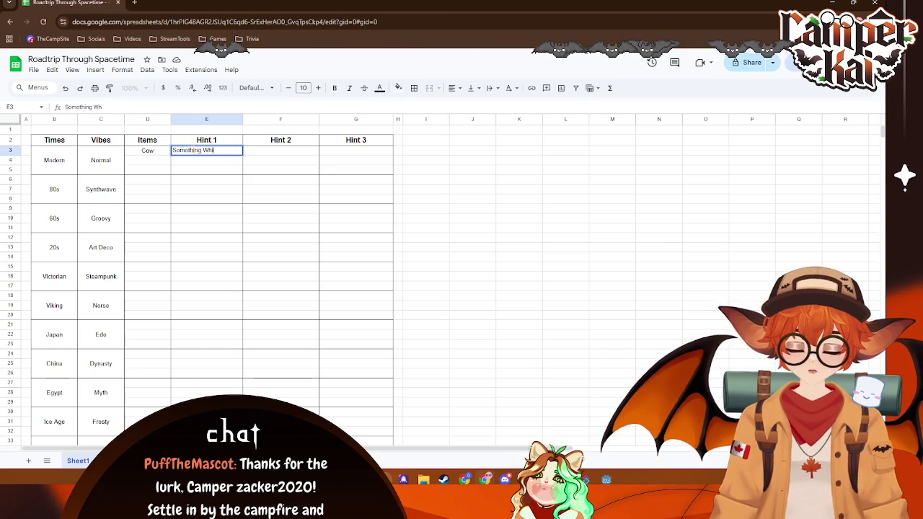
{"action": "left_click", "coordinate": [278, 150]}
{"action": "type", "text": "Something Bla"}
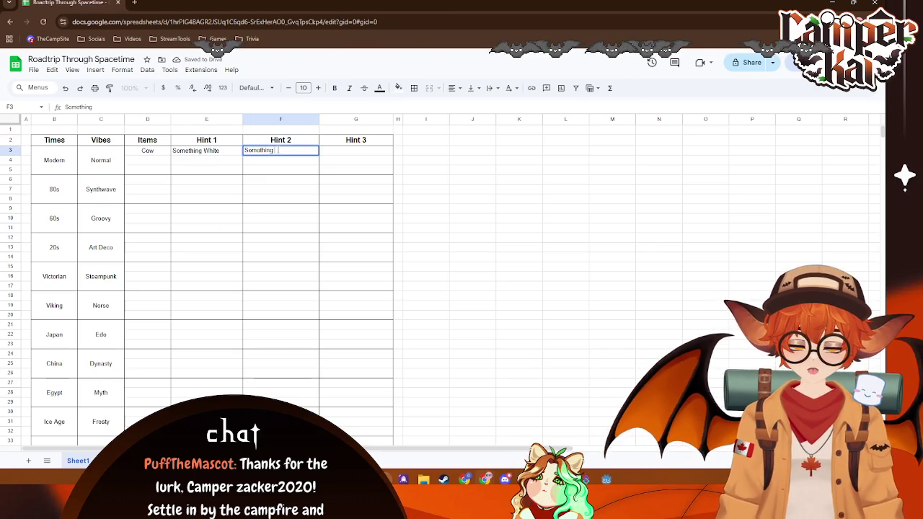
{"action": "type", "text": "lack"}
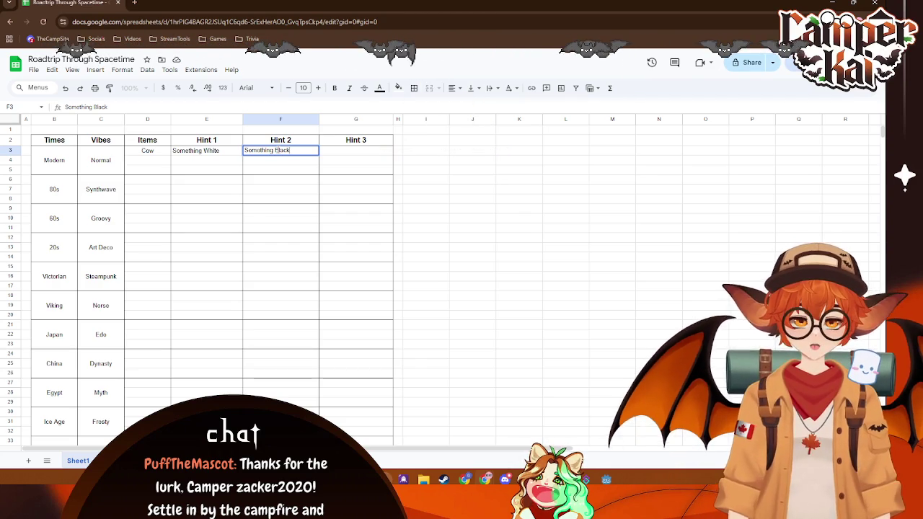
{"action": "left_click", "coordinate": [352, 152]}
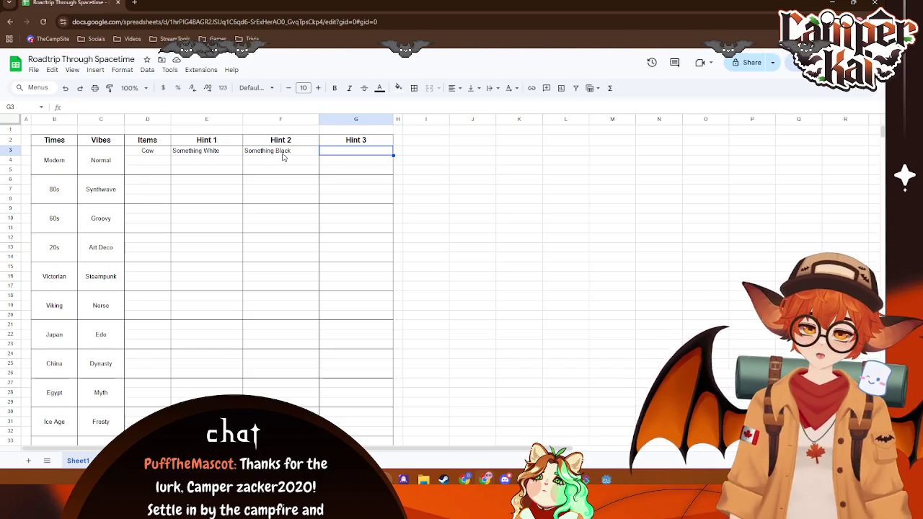
- Enter 'Something Hooved' as Cow's third hint
{"action": "double_click", "coordinate": [382, 149]}
{"action": "type", "text": "Something That"}
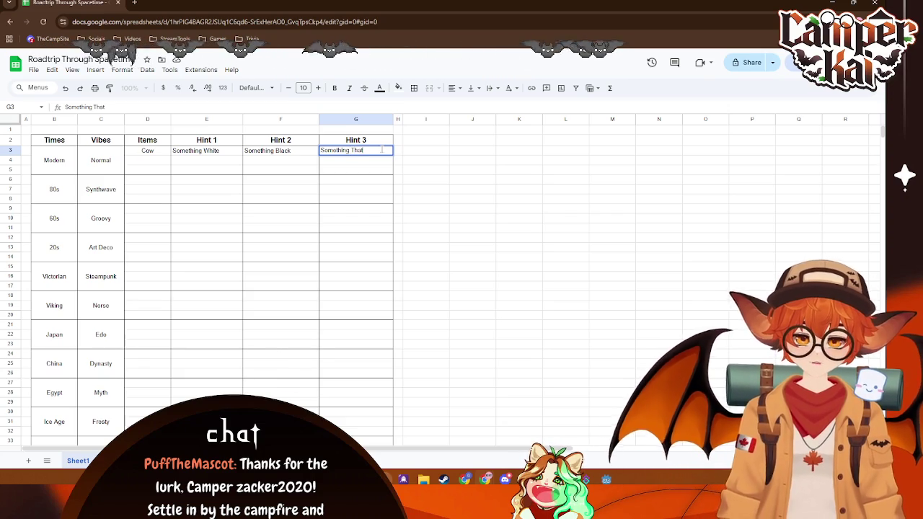
{"action": "key", "text": "BackSpace"}
{"action": "key", "text": "BackSpace"}
{"action": "key", "text": "BackSpace"}
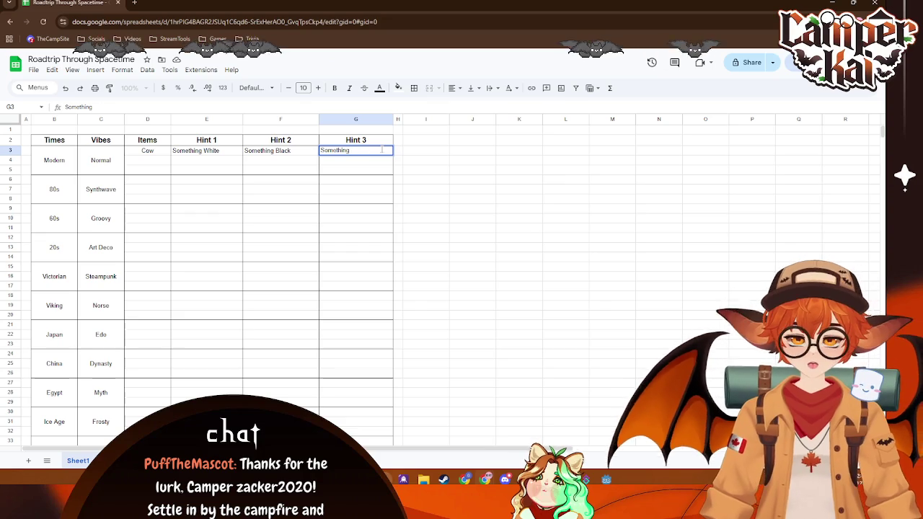
{"action": "type", "text": "Hooved"}
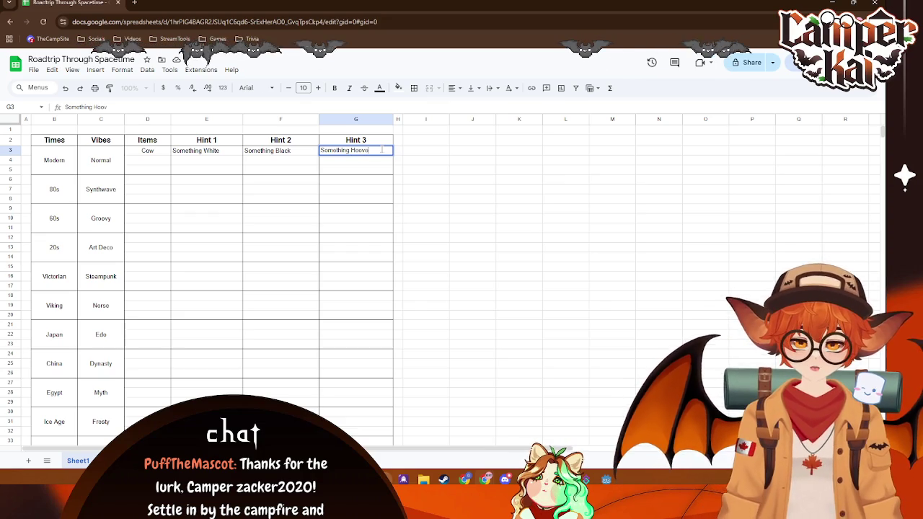
{"action": "left_click", "coordinate": [200, 159]}
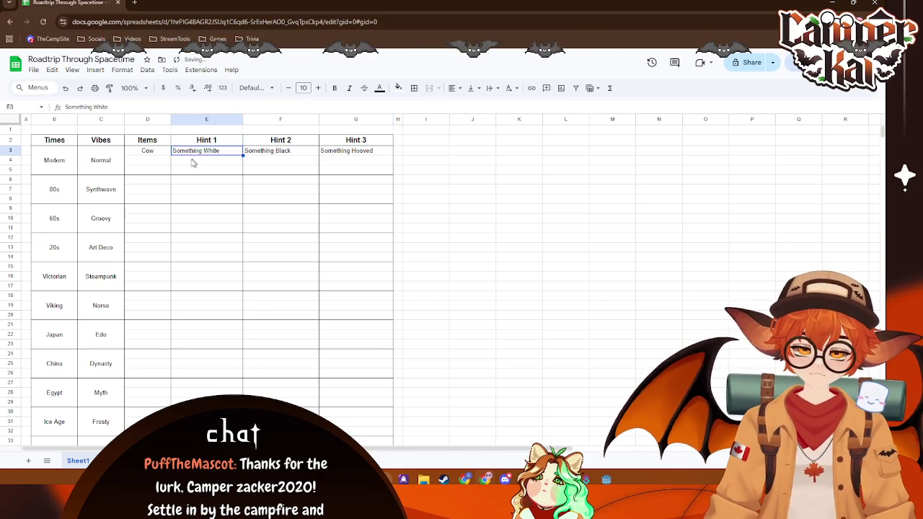
- Center-align every cell in the sheet and start entering 'Rainbow' in D4 below Cow
{"action": "left_click", "coordinate": [162, 160]}
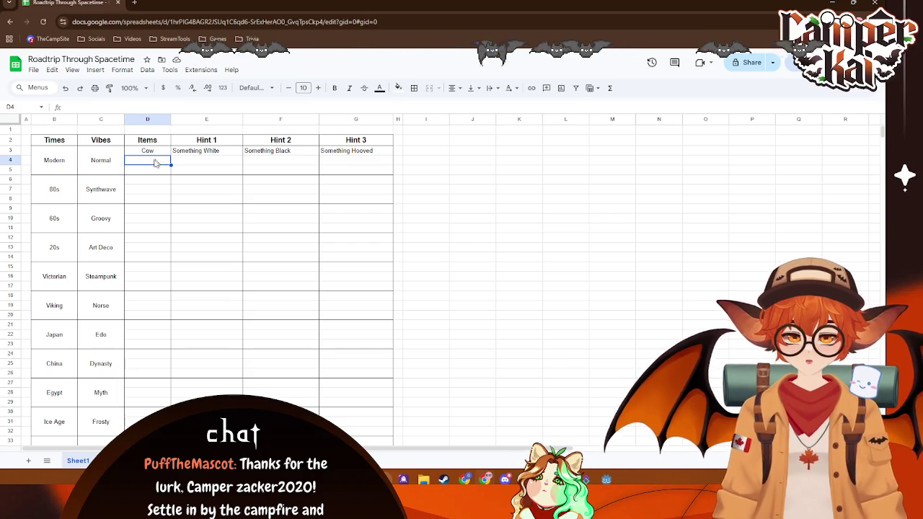
{"action": "double_click", "coordinate": [152, 166]}
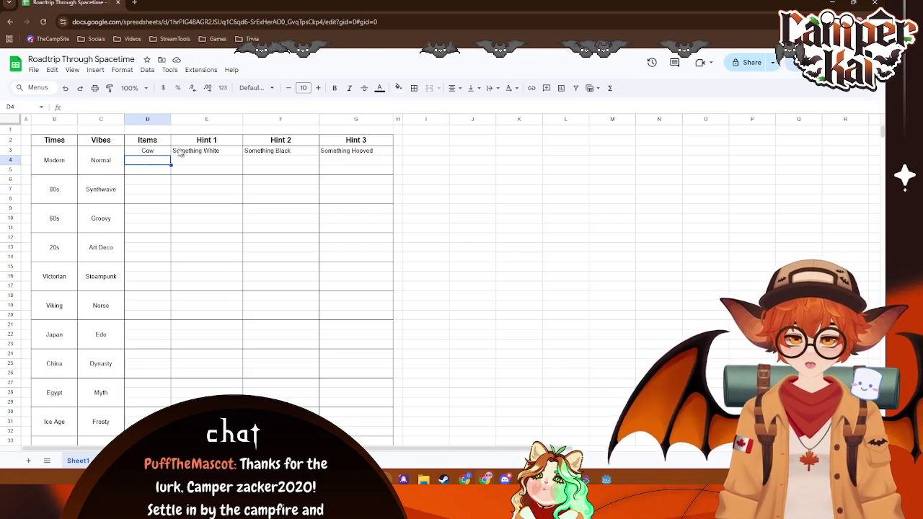
{"action": "left_click", "coordinate": [19, 122]}
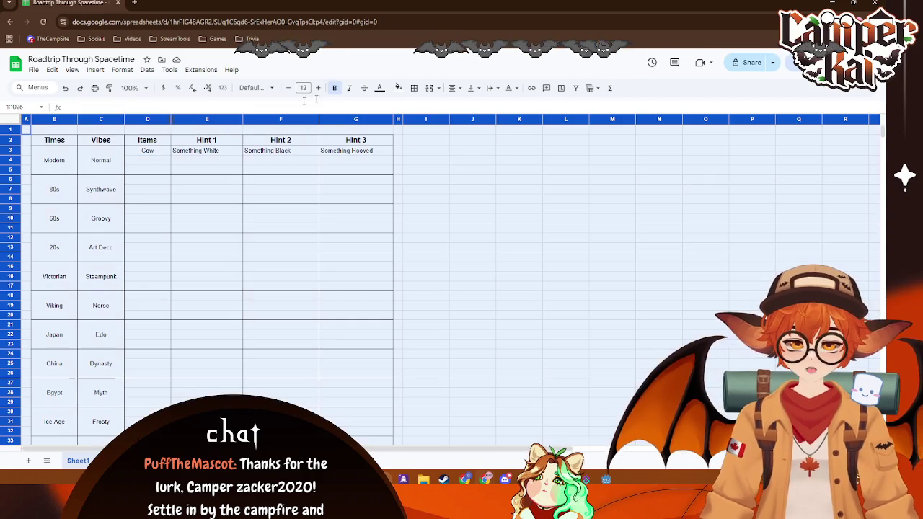
{"action": "left_click", "coordinate": [470, 106]}
{"action": "left_click", "coordinate": [476, 250]}
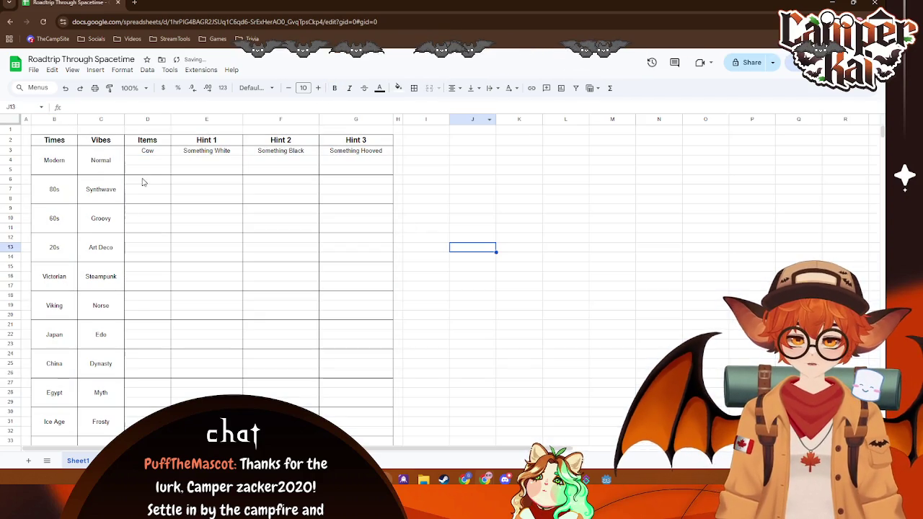
{"action": "left_click", "coordinate": [147, 165]}
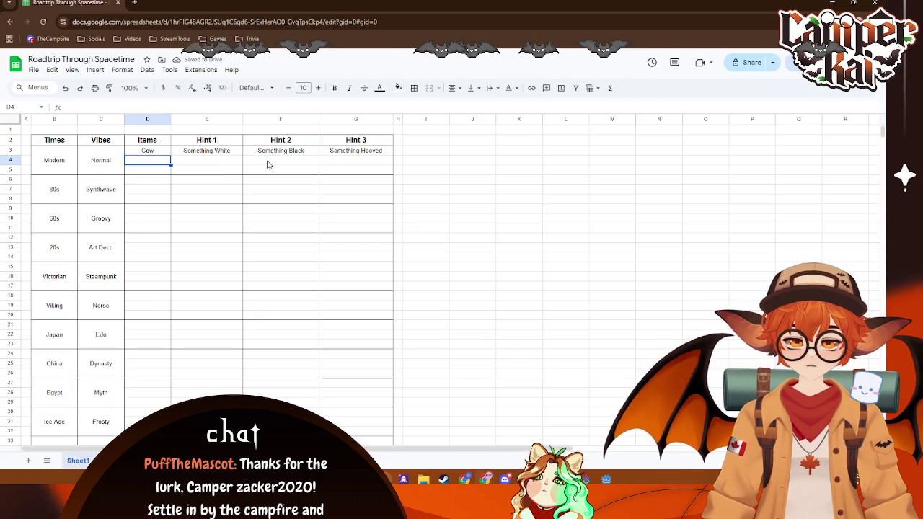
{"action": "double_click", "coordinate": [150, 162]}
{"action": "type", "text": "Rainbow"}
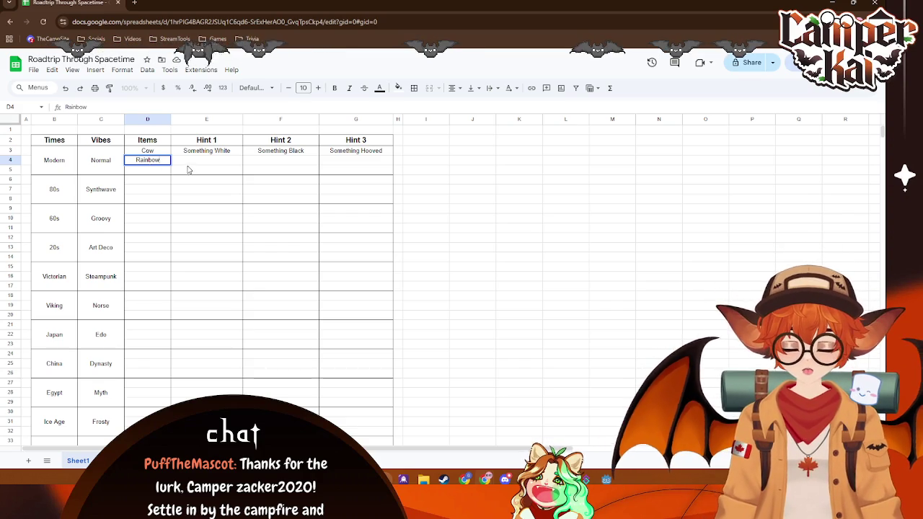
- Enter Rainbow as the second item with hints Something Colorful and Something Wet
{"action": "key", "text": "ctrl+a"}
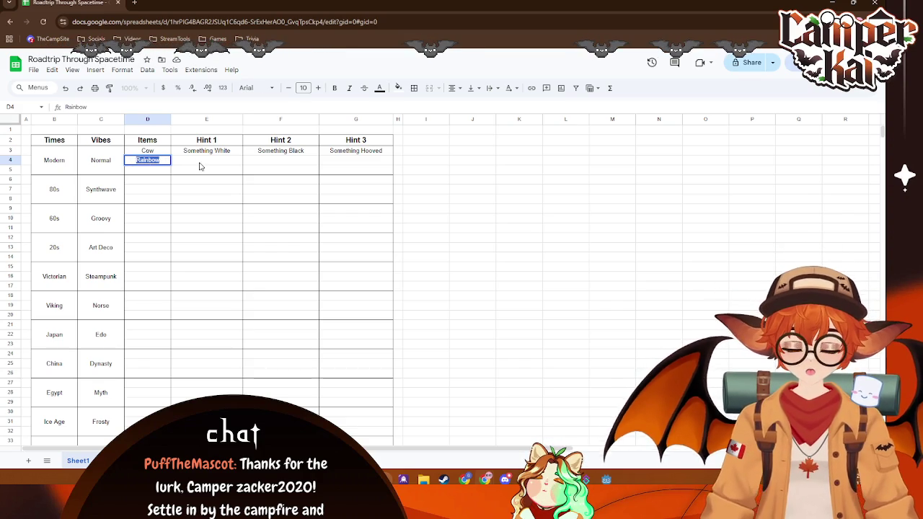
{"action": "left_click", "coordinate": [201, 167]}
{"action": "left_click", "coordinate": [153, 172]}
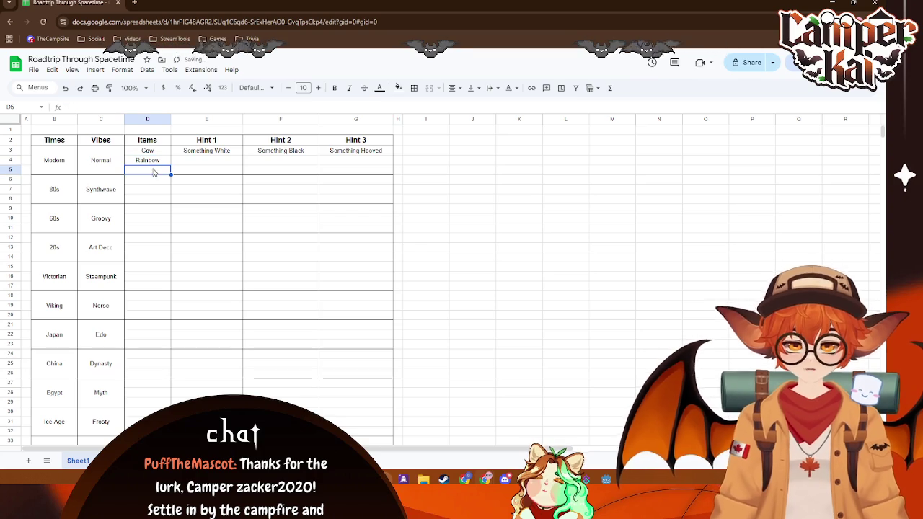
{"action": "double_click", "coordinate": [207, 162]}
{"action": "type", "text": "omething Colorful"}
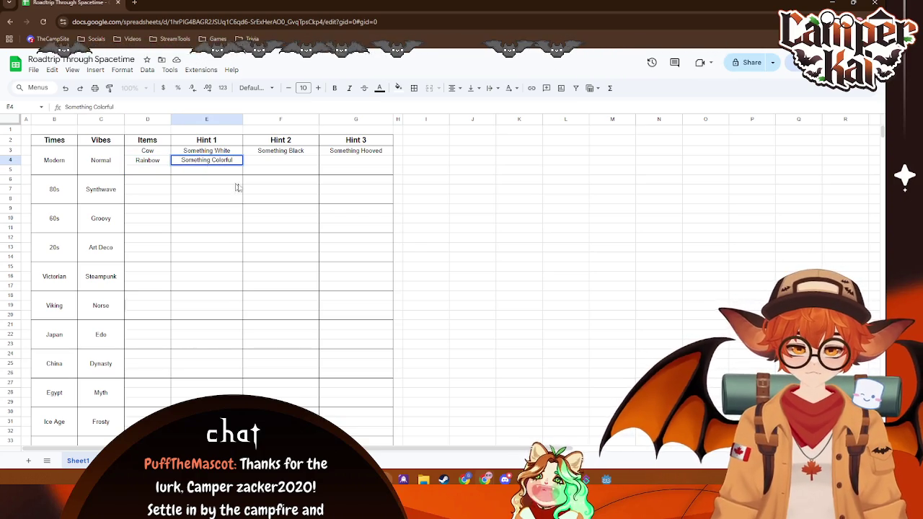
{"action": "left_click", "coordinate": [276, 162]}
{"action": "type", "text": "Something Wet"}
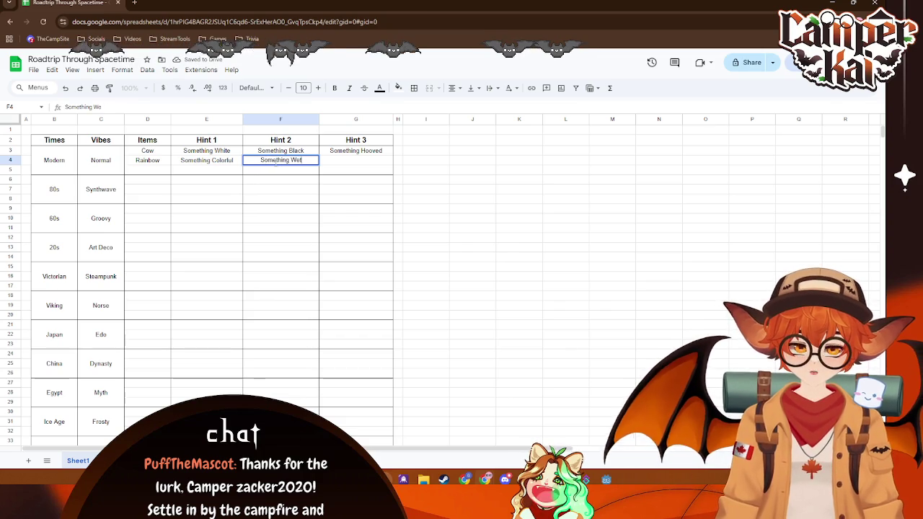
{"action": "left_click", "coordinate": [352, 164]}
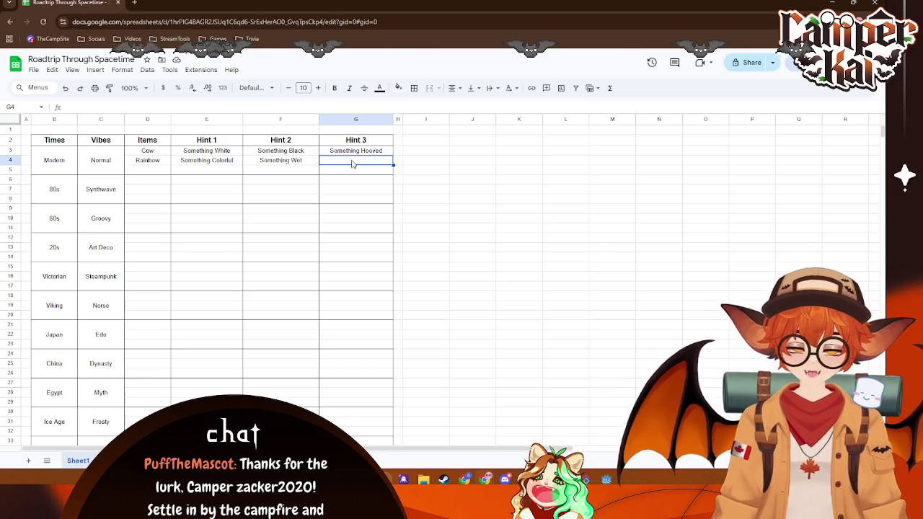
- Fix Rainbow's Hint 2 as Something Wet and add Something High as Hint 3
{"action": "left_click", "coordinate": [303, 162]}
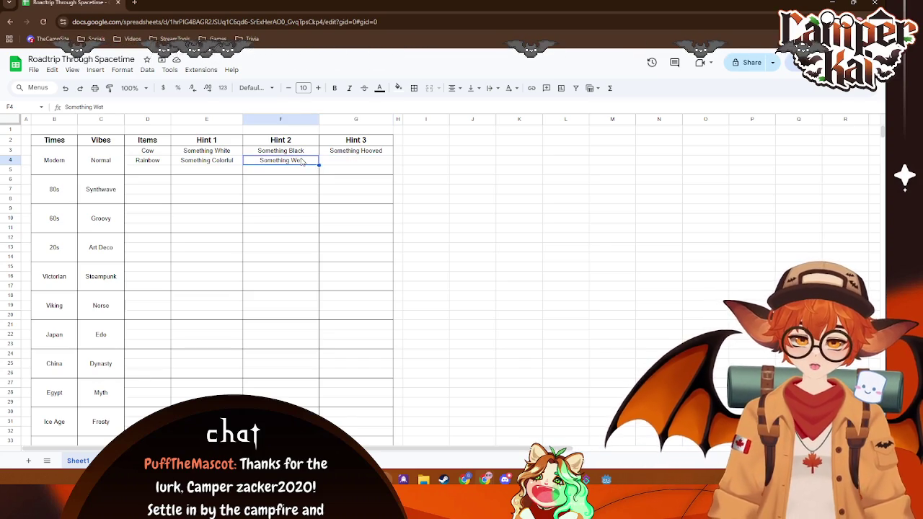
{"action": "double_click", "coordinate": [302, 162]}
{"action": "key", "text": "BackSpace"}
{"action": "key", "text": "BackSpace"}
{"action": "key", "text": "BackSpace"}
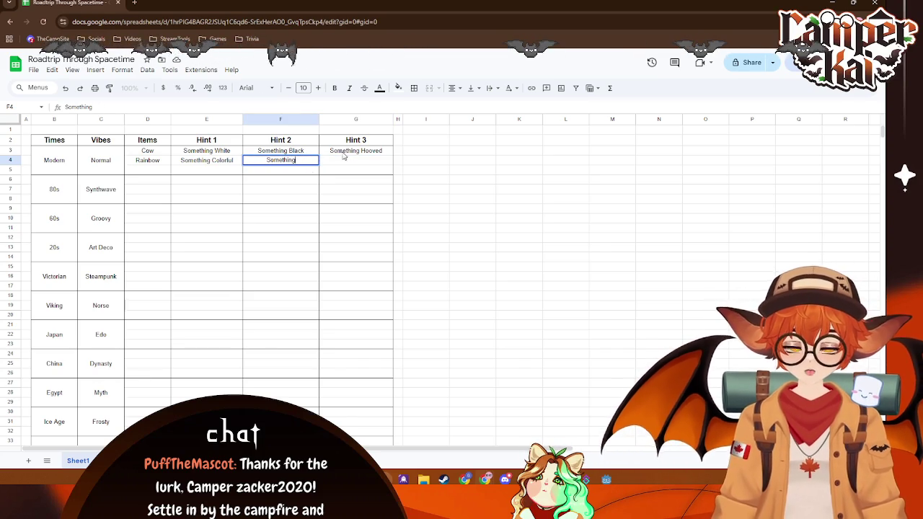
{"action": "double_click", "coordinate": [246, 150]}
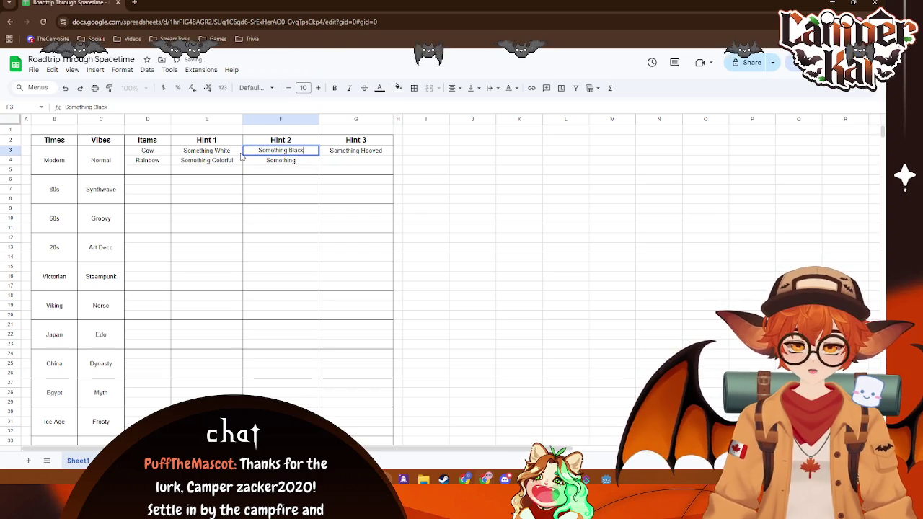
{"action": "double_click", "coordinate": [304, 160]}
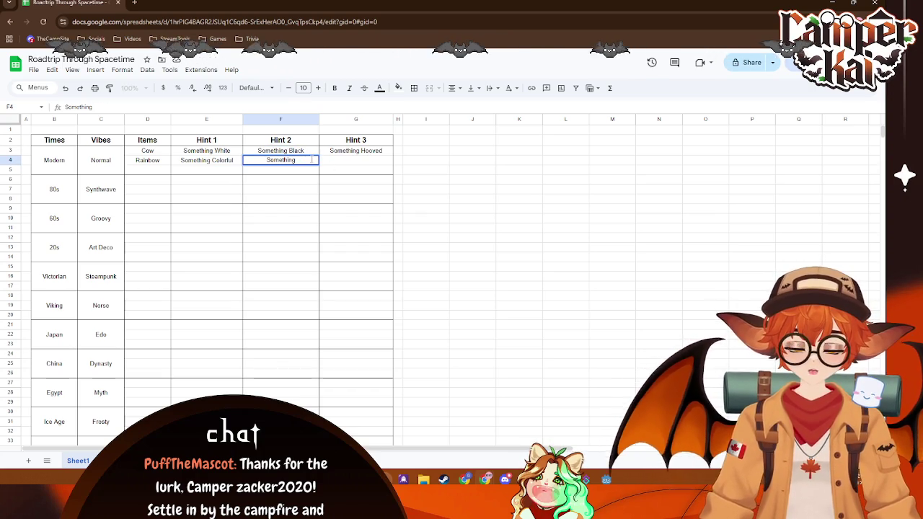
{"action": "type", "text": "WQ"}
{"action": "key", "text": "BackSpace"}
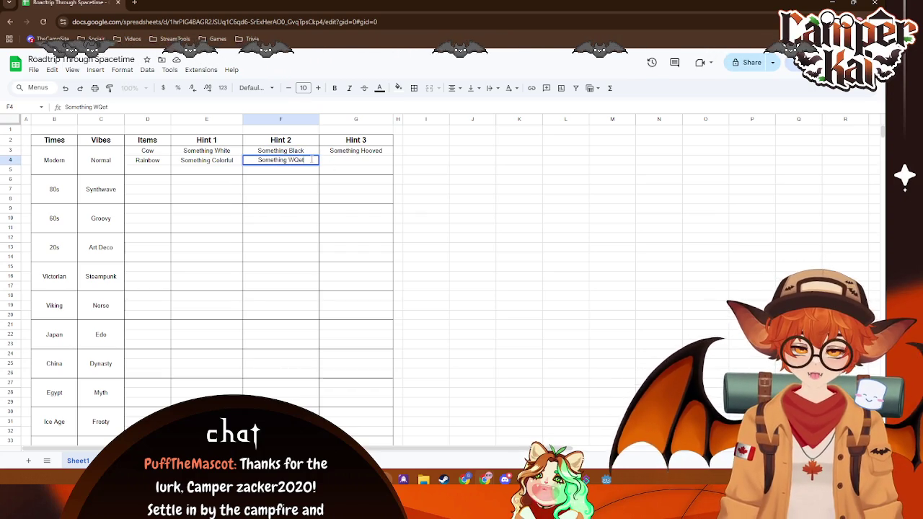
{"action": "key", "text": "Tab"}
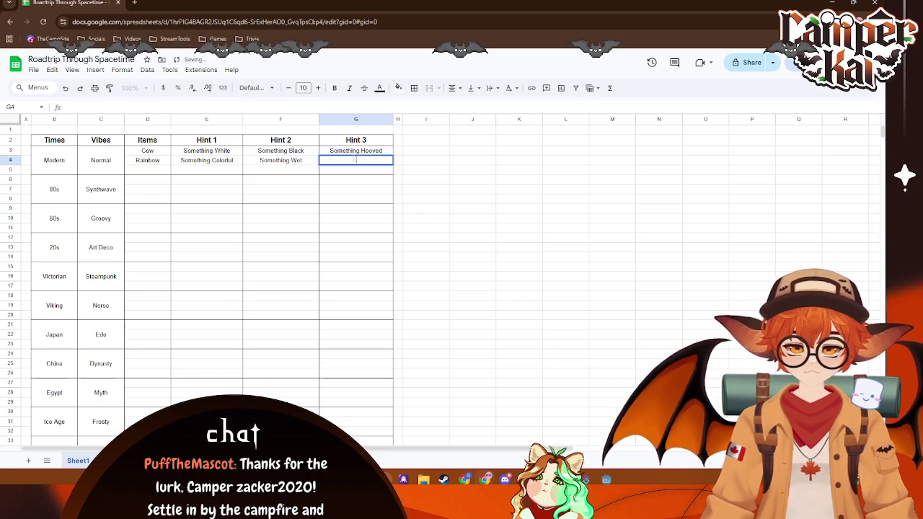
{"action": "type", "text": "Soemthing"}
{"action": "key", "text": "BackSpace"}
{"action": "key", "text": "BackSpace"}
{"action": "key", "text": "BackSpace"}
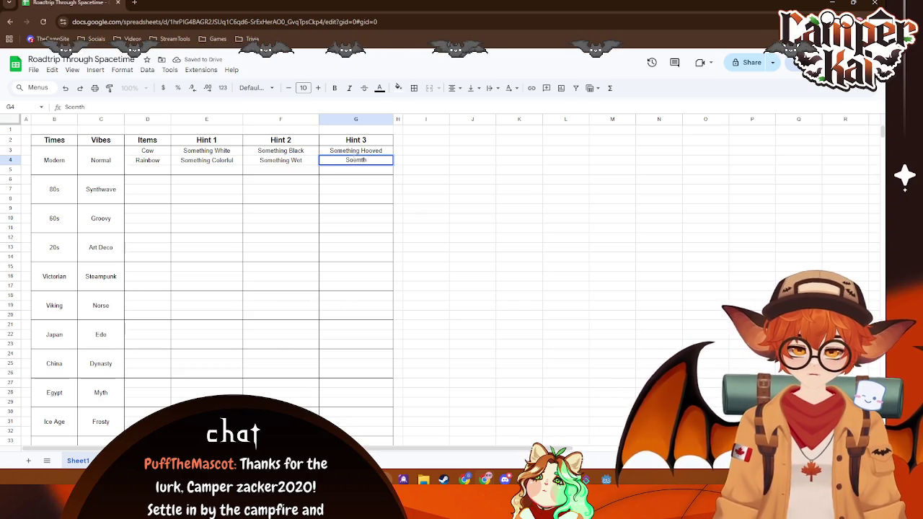
{"action": "type", "text": "e"}
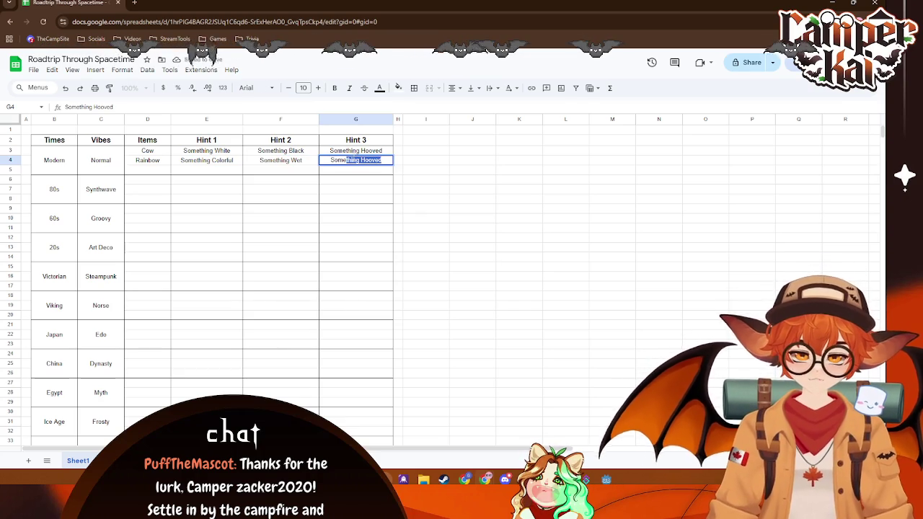
{"action": "type", "text": "gh"}
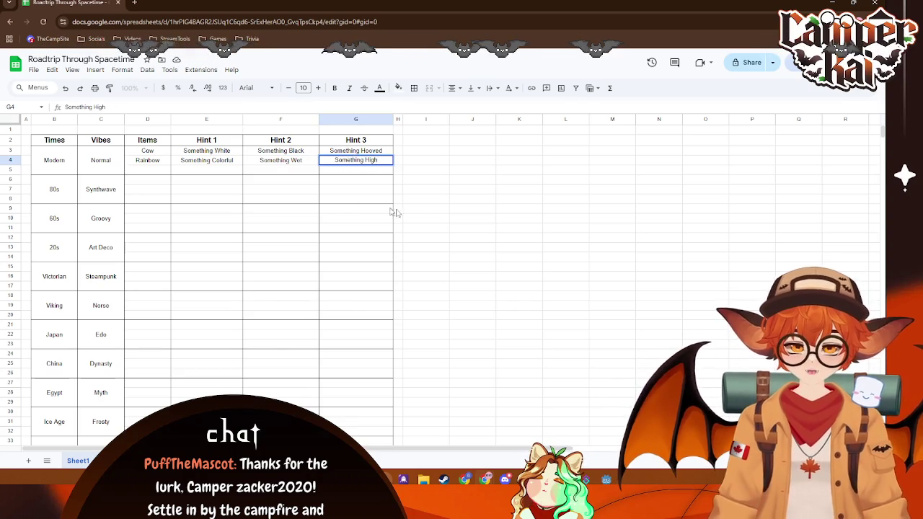
{"action": "left_click", "coordinate": [428, 209]}
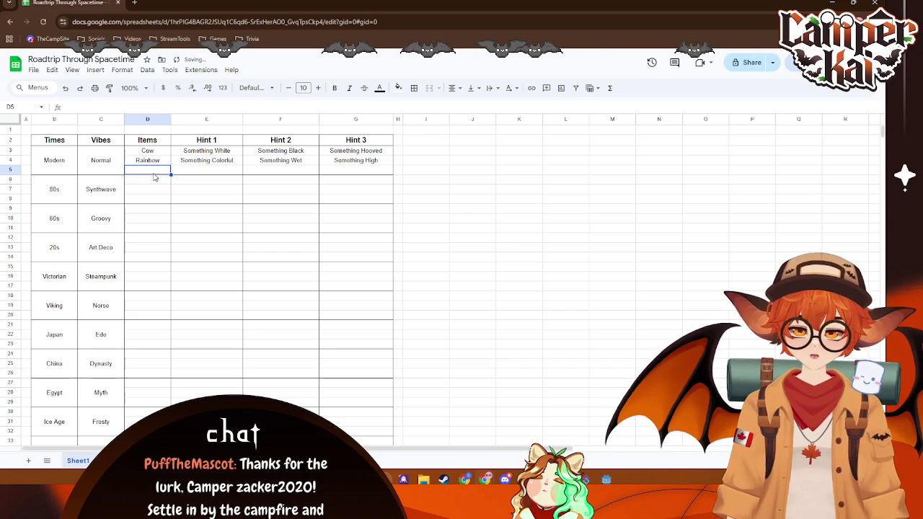
- Replace Cow's Hint 3 in G3 with Something Low and check G3 and G4
{"action": "left_click", "coordinate": [364, 151]}
{"action": "key", "text": "Delete"}
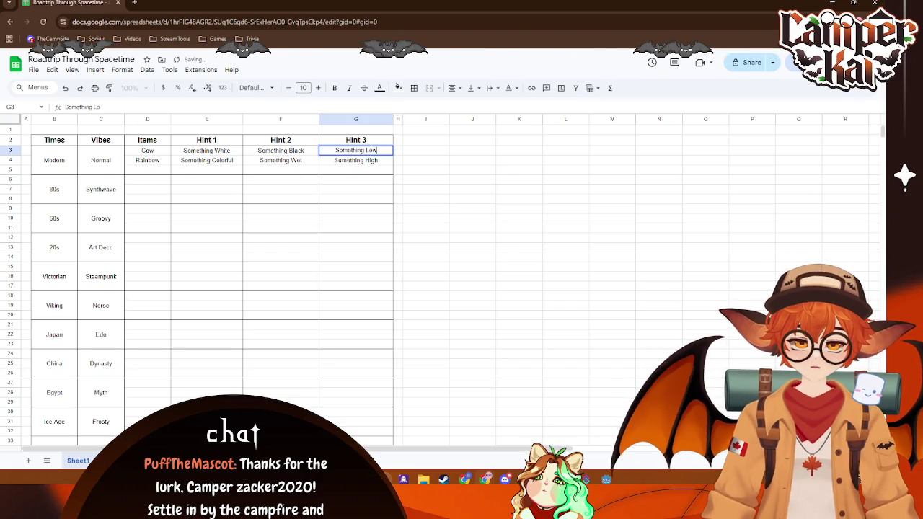
{"action": "left_click", "coordinate": [573, 311]}
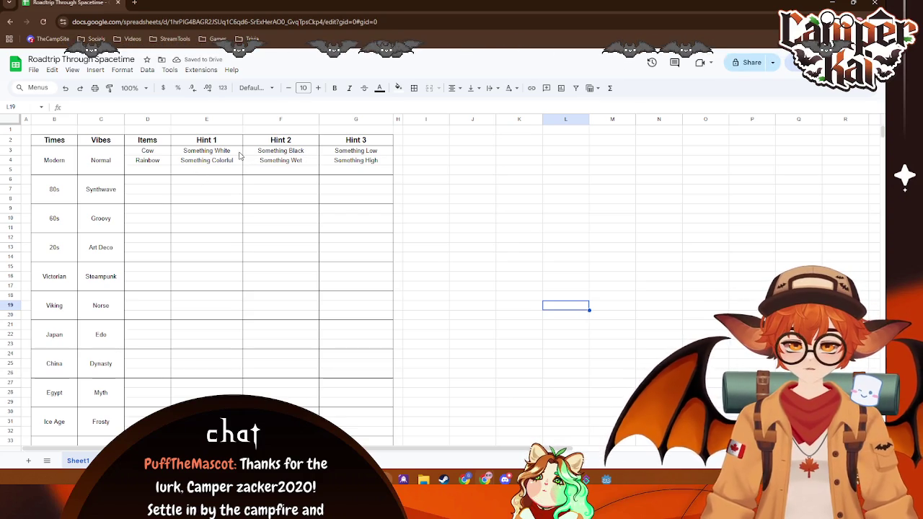
{"action": "left_click", "coordinate": [378, 153]}
{"action": "left_click", "coordinate": [385, 162]}
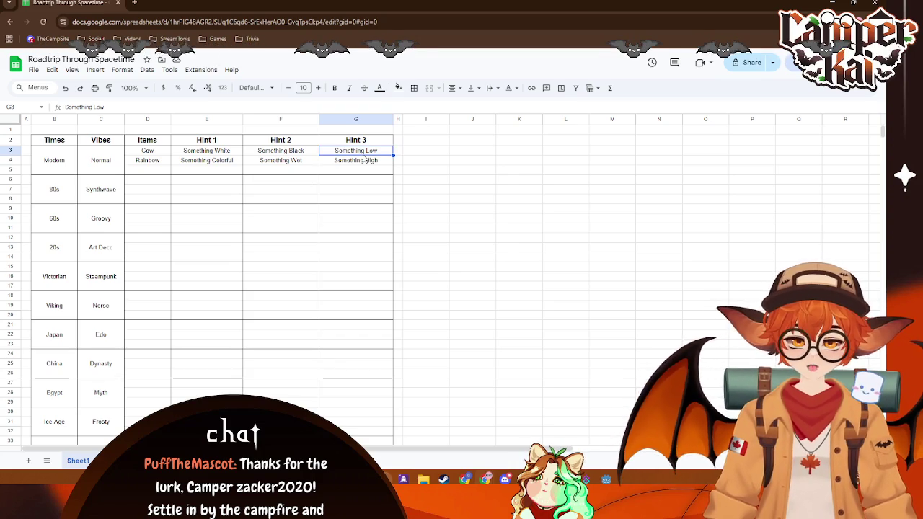
{"action": "key", "text": "Up"}
{"action": "key", "text": "Down"}
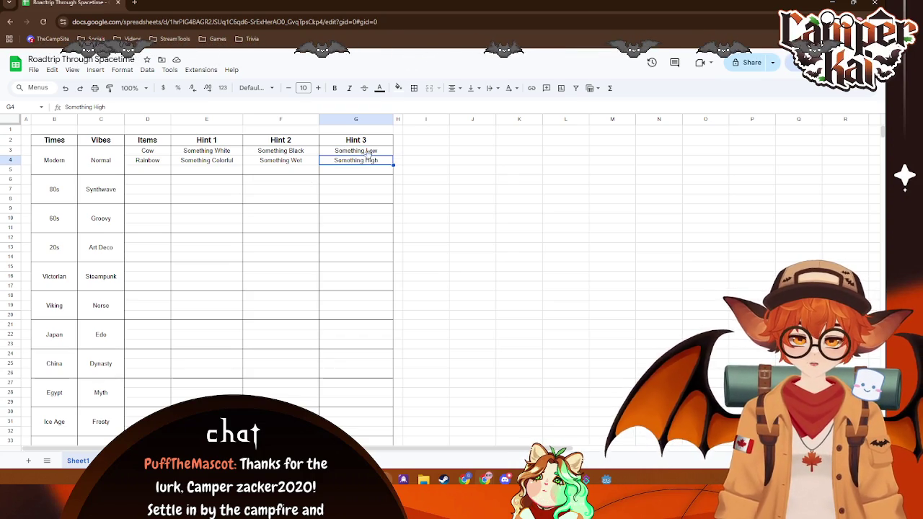
{"action": "key", "text": "Up"}
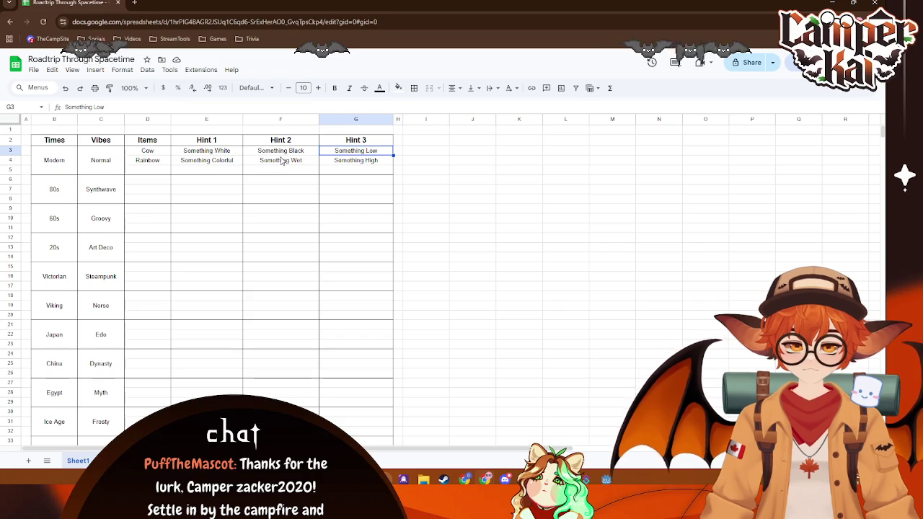
{"action": "left_click", "coordinate": [160, 171]}
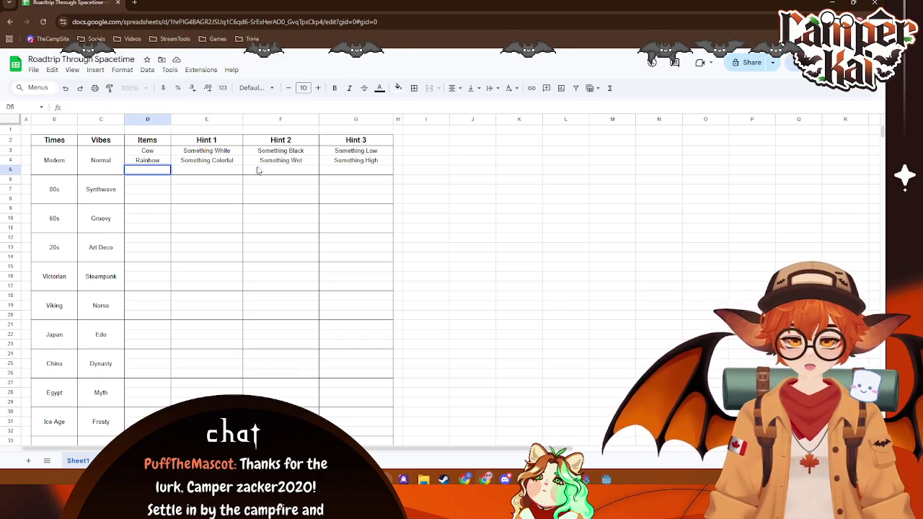
{"action": "left_click", "coordinate": [218, 153]}
- Change Cow's Hint 1 in E3 to Something Monotone, after briefly trying Dual Colored
{"action": "double_click", "coordinate": [234, 150]}
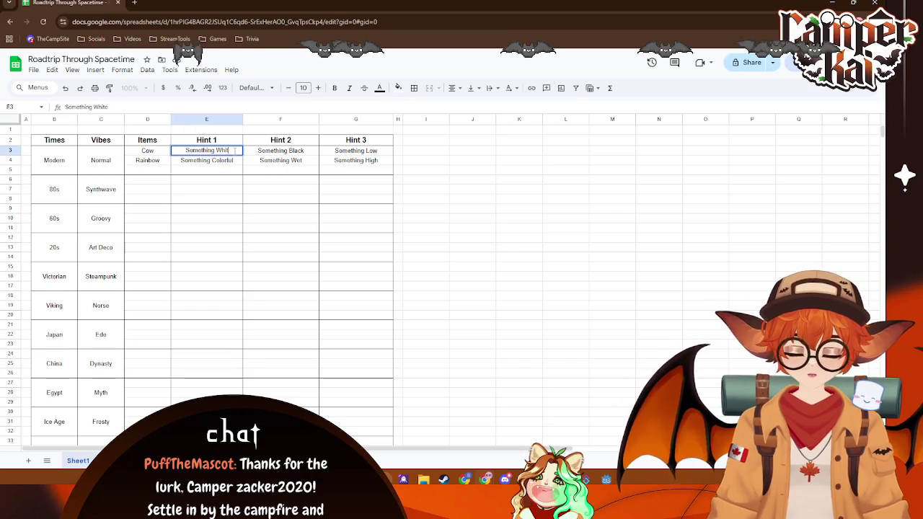
{"action": "key", "text": "BackSpace"}
{"action": "key", "text": "BackSpace"}
{"action": "key", "text": "BackSpace"}
{"action": "type", "text": "Dual Colored"}
{"action": "double_click", "coordinate": [297, 153]}
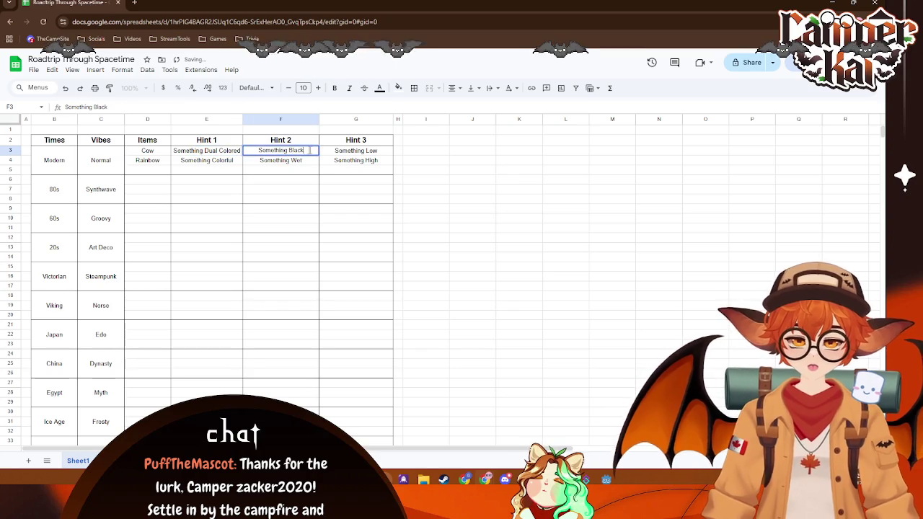
{"action": "left_click", "coordinate": [241, 153]}
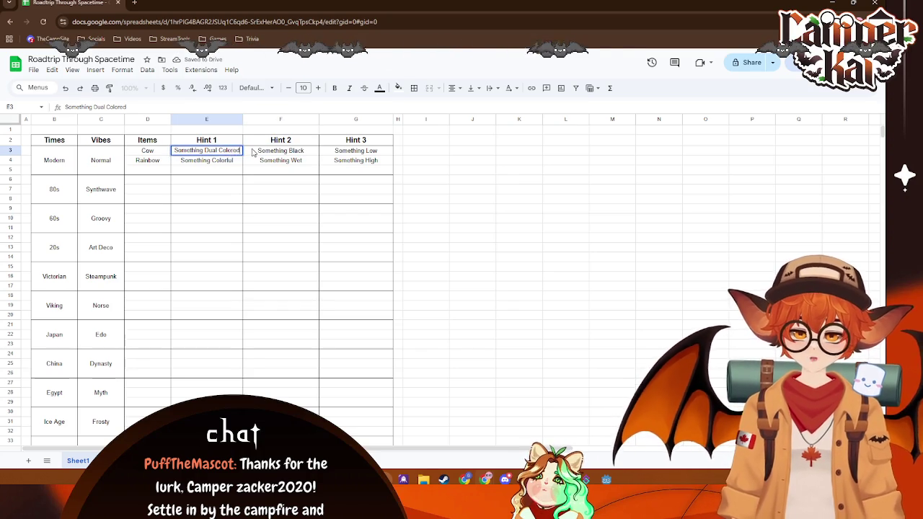
{"action": "key", "text": "BackSpace"}
{"action": "key", "text": "BackSpace"}
{"action": "key", "text": "BackSpace"}
{"action": "type", "text": "Monoton"}
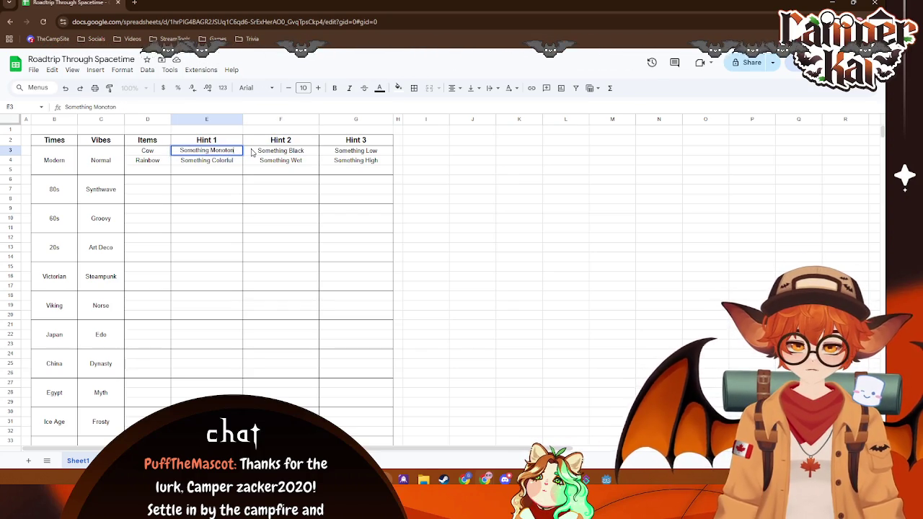
{"action": "type", "text": "e"}
{"action": "double_click", "coordinate": [261, 152]}
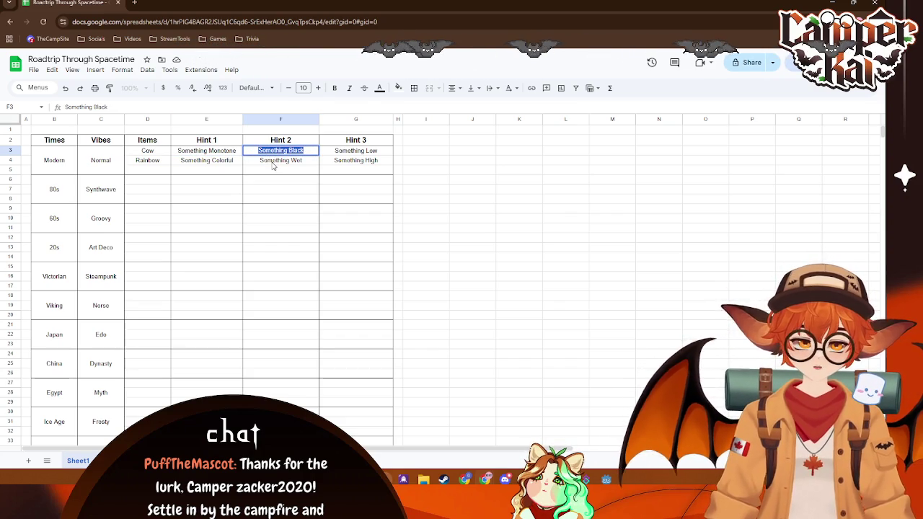
- Change Cow's Hint 2 in F3 to Something Cloven
{"action": "left_click_drag", "start_coordinate": [238, 151], "coordinate": [229, 171]}
{"action": "left_click_drag", "start_coordinate": [285, 151], "coordinate": [309, 177]}
{"action": "double_click", "coordinate": [308, 151]}
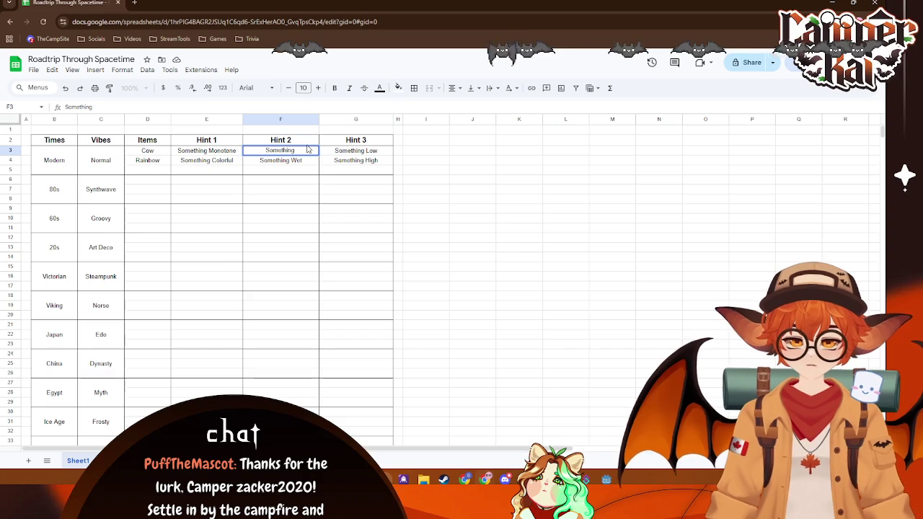
{"action": "type", "text": " Clo"}
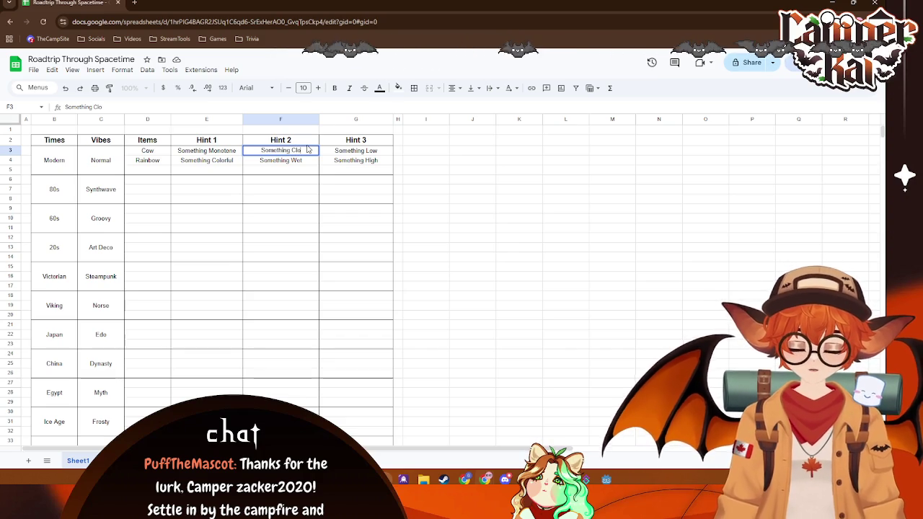
{"action": "type", "text": "ven"}
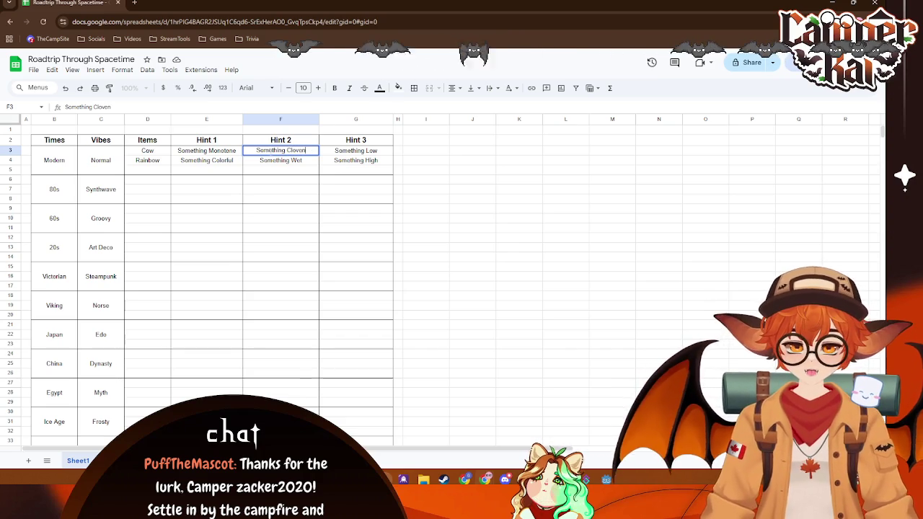
{"action": "key", "text": "Return"}
{"action": "left_click", "coordinate": [302, 153]}
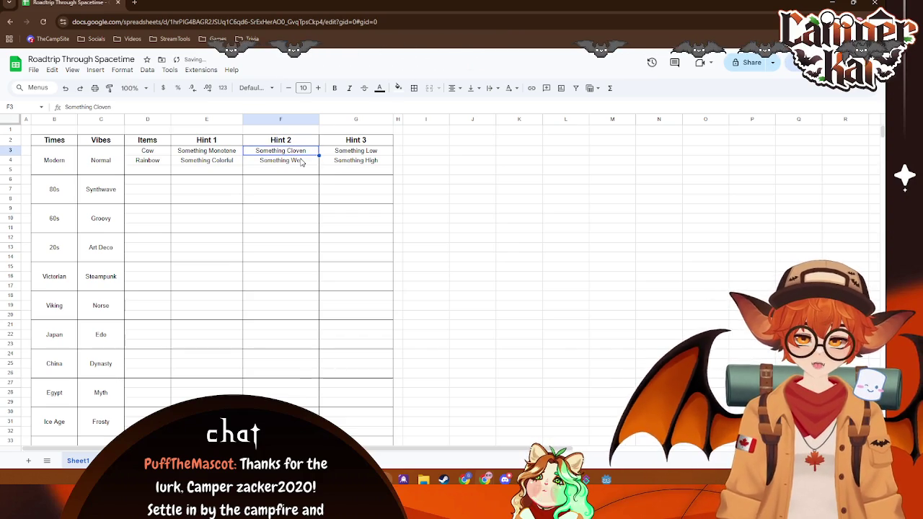
- Select the Hint 3 cells G3:G4 holding Something Low and Something High
{"action": "left_click", "coordinate": [302, 162]}
{"action": "left_click", "coordinate": [351, 159]}
{"action": "key", "text": "Up"}
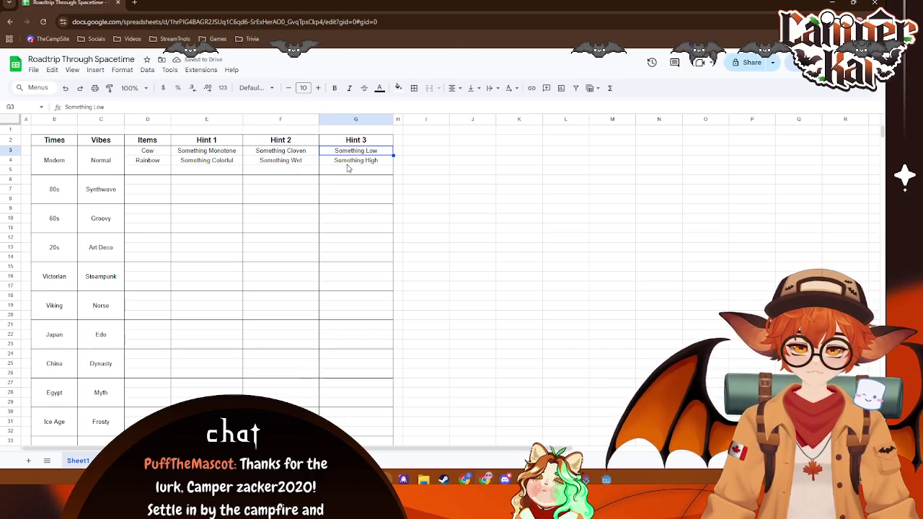
{"action": "left_click", "coordinate": [347, 163]}
{"action": "mouse_move", "coordinate": [332, 152]}
{"action": "left_mouse_down"}
{"action": "mouse_move", "coordinate": [332, 162]}
{"action": "mouse_move", "coordinate": [301, 163]}
{"action": "left_mouse_up"}
{"action": "left_click", "coordinate": [546, 144]}
{"action": "left_click_drag", "start_coordinate": [374, 153], "coordinate": [383, 163]}
{"action": "key", "text": "ctrl+c"}
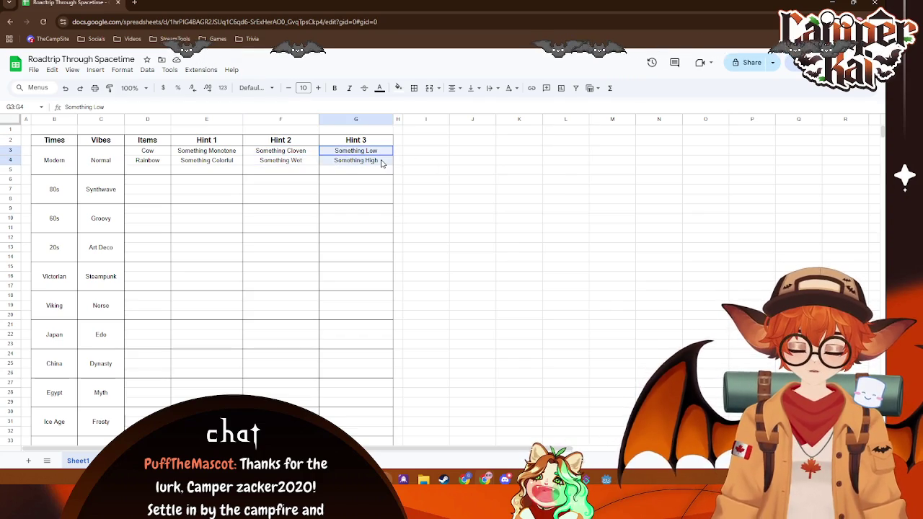
- Paste the Low and High hints into F3:F4 and restore G3 to Something Hooved
{"action": "left_click", "coordinate": [296, 151]}
{"action": "key", "text": "ctrl+v"}
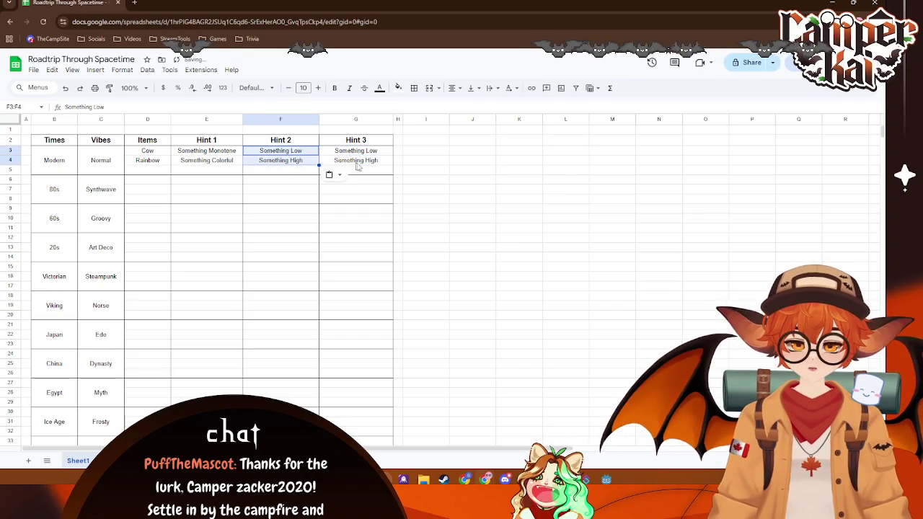
{"action": "left_click", "coordinate": [442, 170]}
{"action": "left_click", "coordinate": [383, 151]}
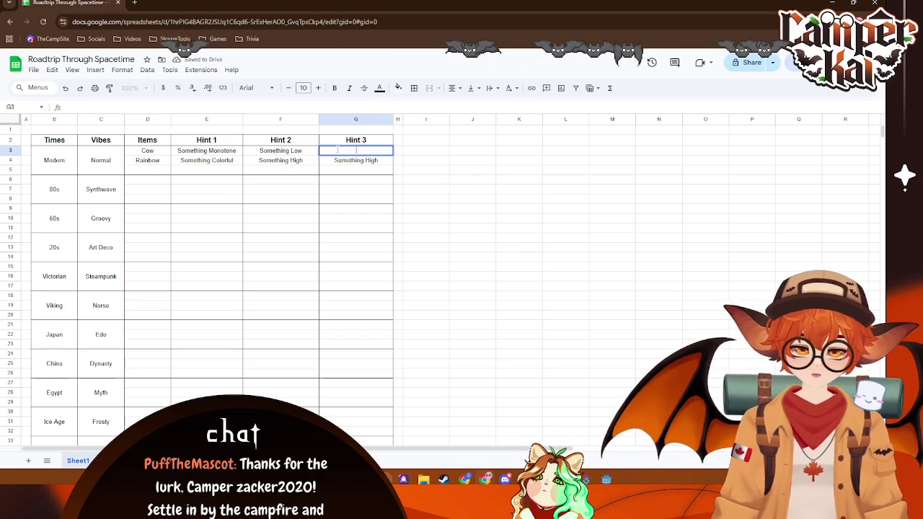
{"action": "type", "text": "SomethClo"}
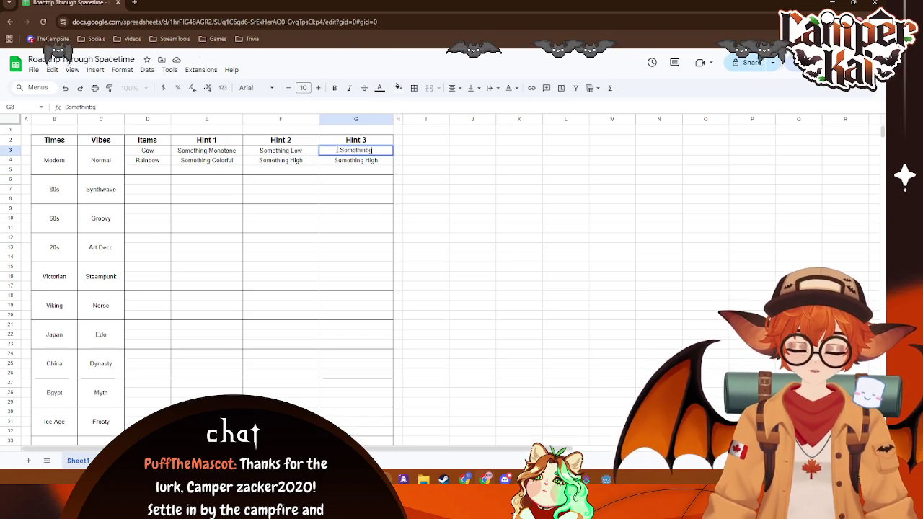
{"action": "type", "text": "ven"}
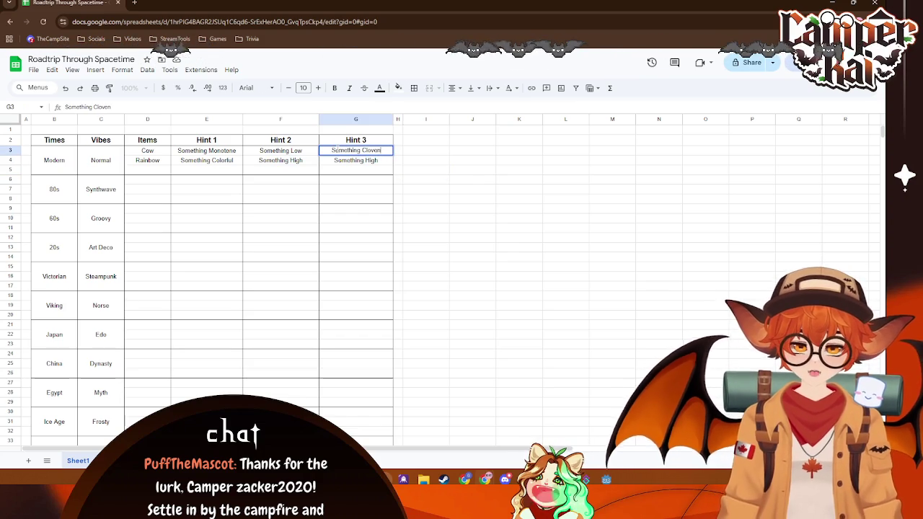
{"action": "key", "text": "BackSpace"}
{"action": "key", "text": "BackSpace"}
{"action": "key", "text": "BackSpace"}
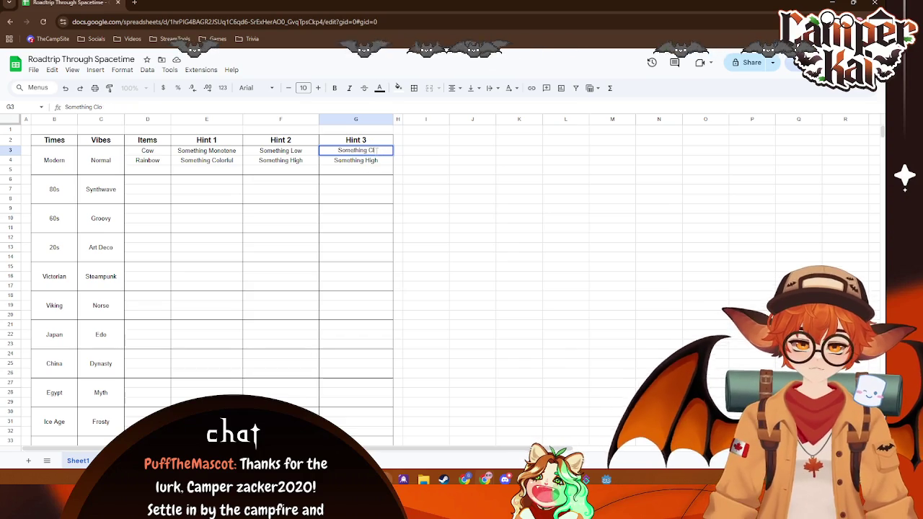
{"action": "type", "text": "Hpoo"}
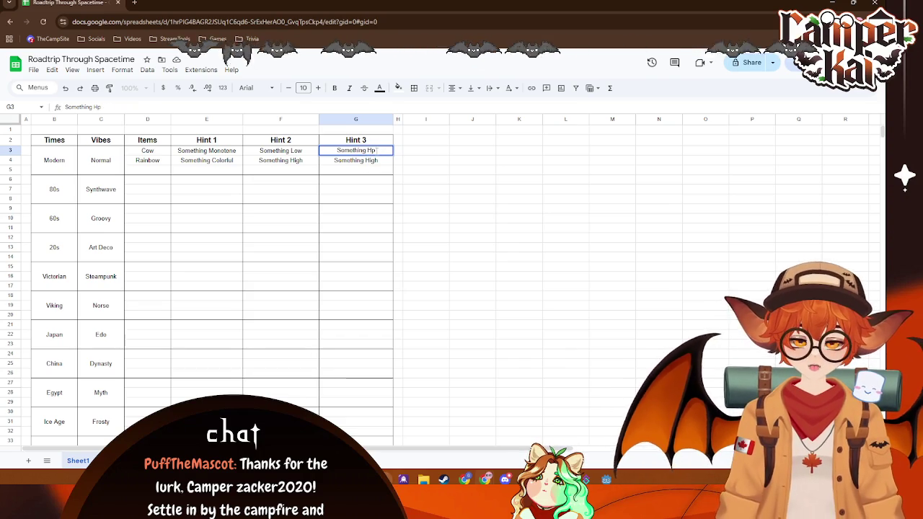
{"action": "key", "text": "BackSpace"}
{"action": "key", "text": "BackSpace"}
{"action": "key", "text": "BackSpace"}
{"action": "type", "text": "ooved"}
{"action": "key", "text": "Return"}
- Change Rainbow's third hint in G4 to Something Refractive
{"action": "key", "text": "BackSpace"}
{"action": "key", "text": "BackSpace"}
{"action": "key", "text": "BackSpace"}
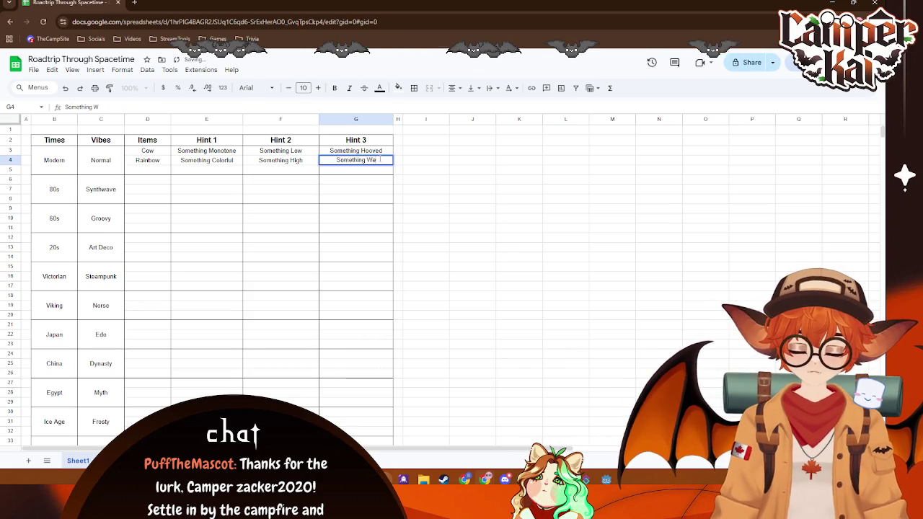
{"action": "type", "text": "t"}
{"action": "left_click", "coordinate": [472, 209]}
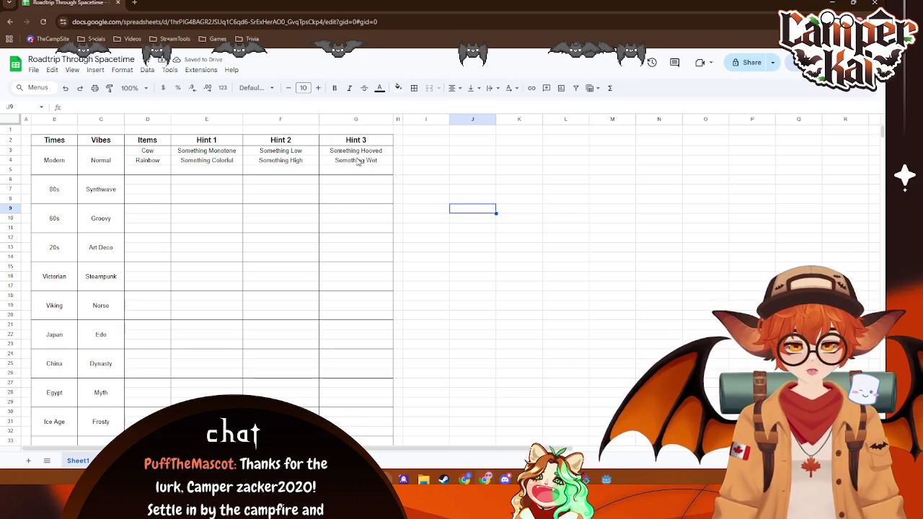
{"action": "double_click", "coordinate": [361, 163]}
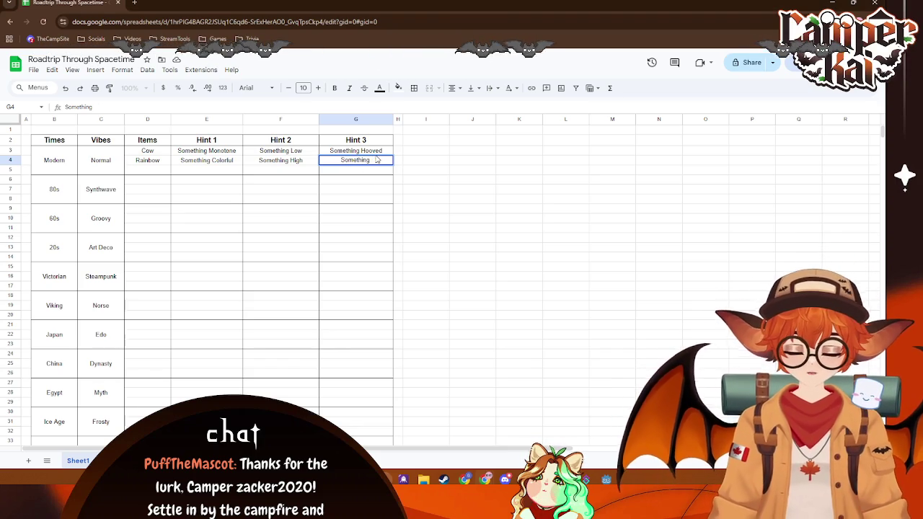
{"action": "type", "text": "Refra"}
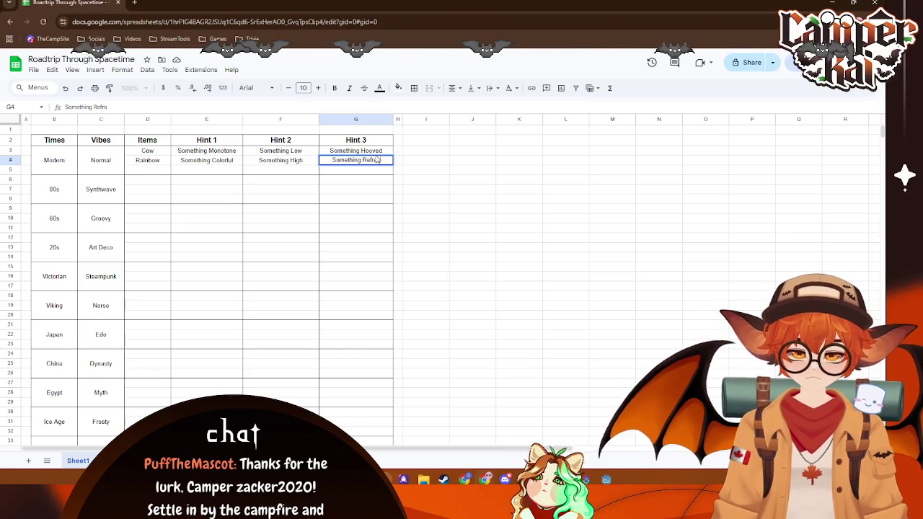
{"action": "type", "text": "ctive"}
{"action": "left_click", "coordinate": [376, 151]}
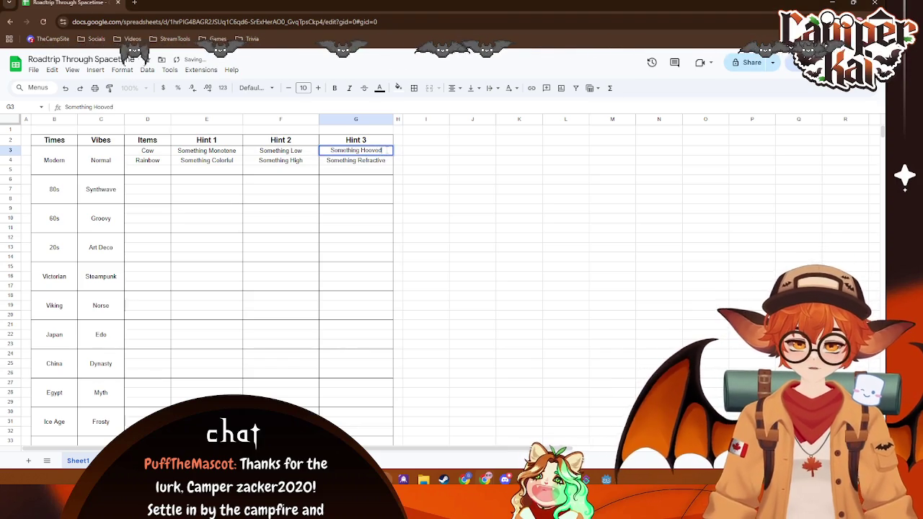
- Edit Cow's third hint in G3 to read Something Cloven
{"action": "double_click", "coordinate": [376, 150]}
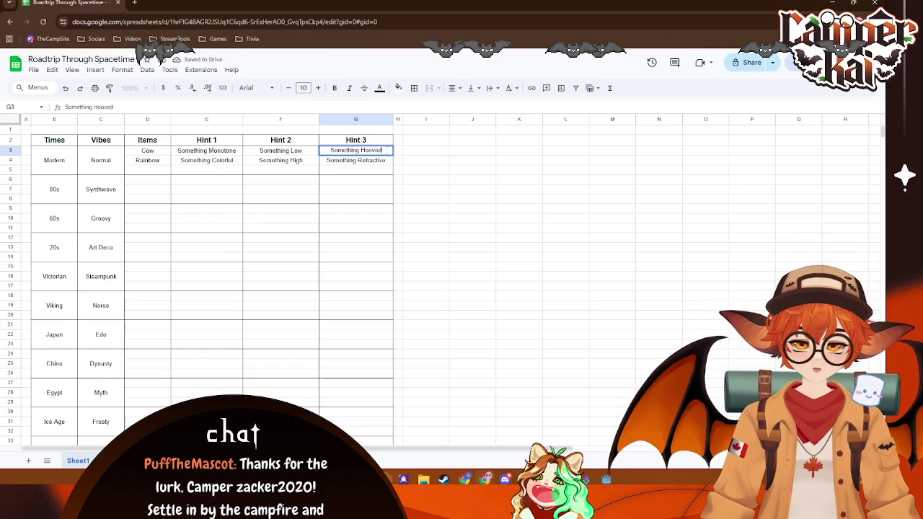
{"action": "key", "text": "BackSpace"}
{"action": "key", "text": "BackSpace"}
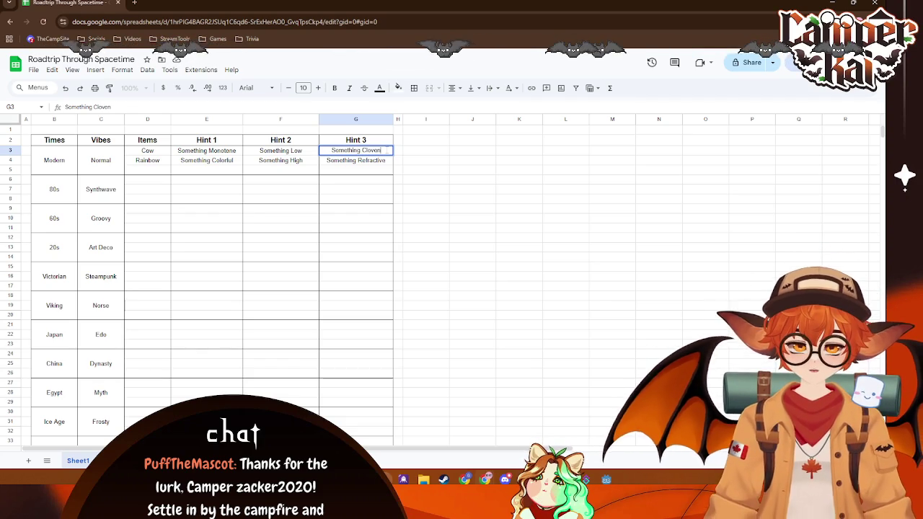
{"action": "left_click", "coordinate": [401, 181]}
{"action": "left_click", "coordinate": [382, 151]}
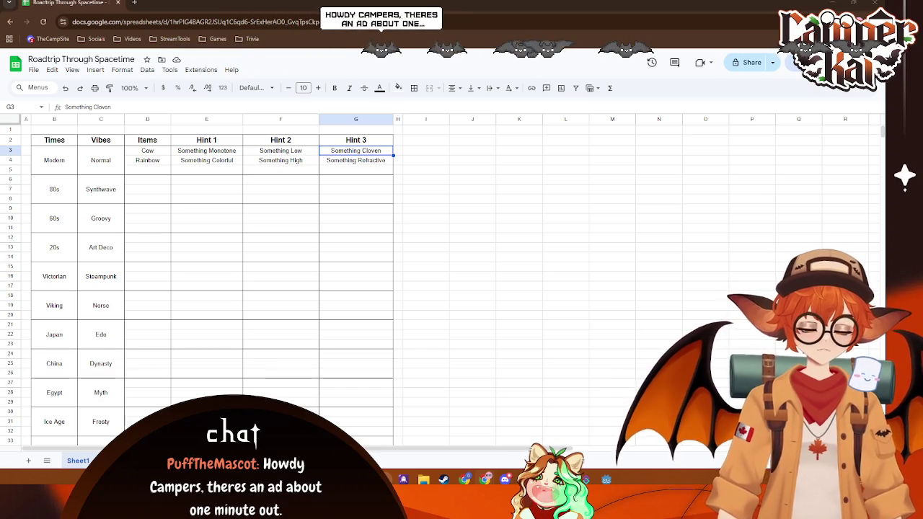
- Move to empty cell D5 so Something Cloven is committed in G3
{"action": "left_click", "coordinate": [162, 171]}
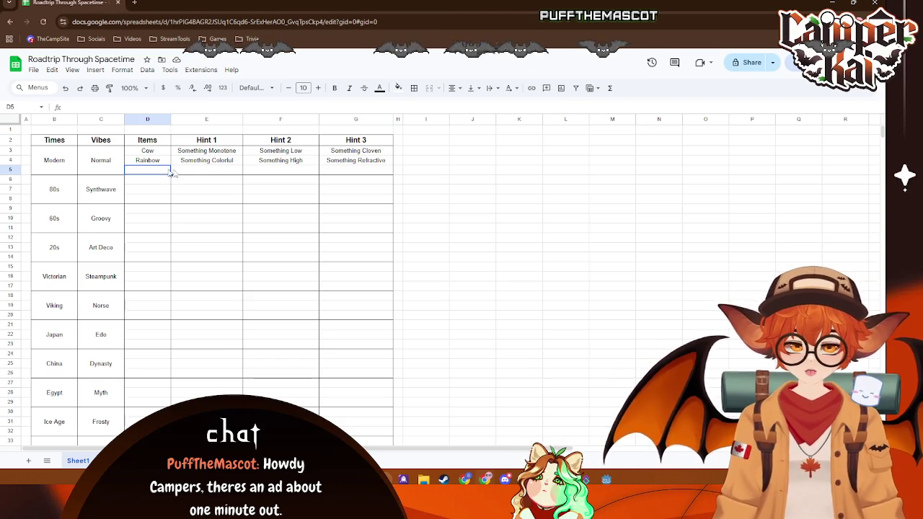
- Launch Spotify from Windows search by typing 'spotify'
{"action": "key", "text": "super+s"}
{"action": "type", "text": "spotify"}
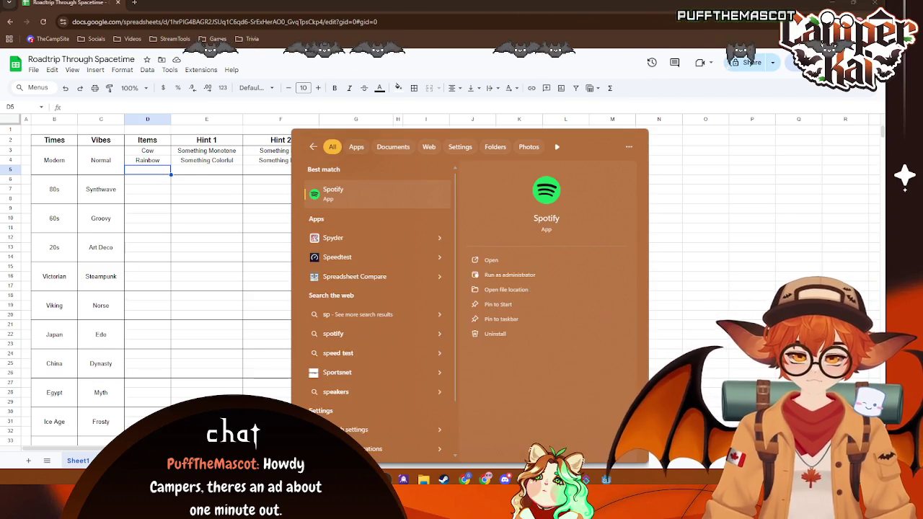
{"action": "key", "text": "Return"}
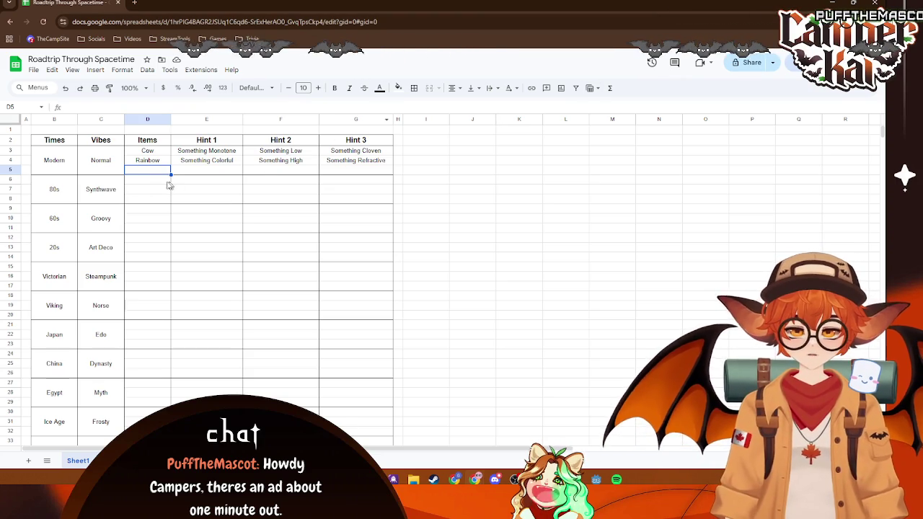
{"action": "left_click_drag", "start_coordinate": [159, 186], "coordinate": [346, 200]}
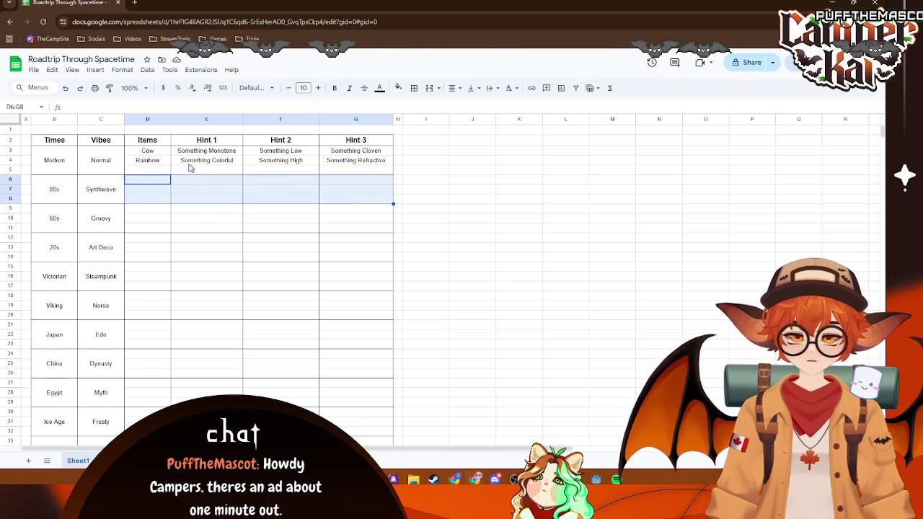
{"action": "left_click", "coordinate": [161, 171]}
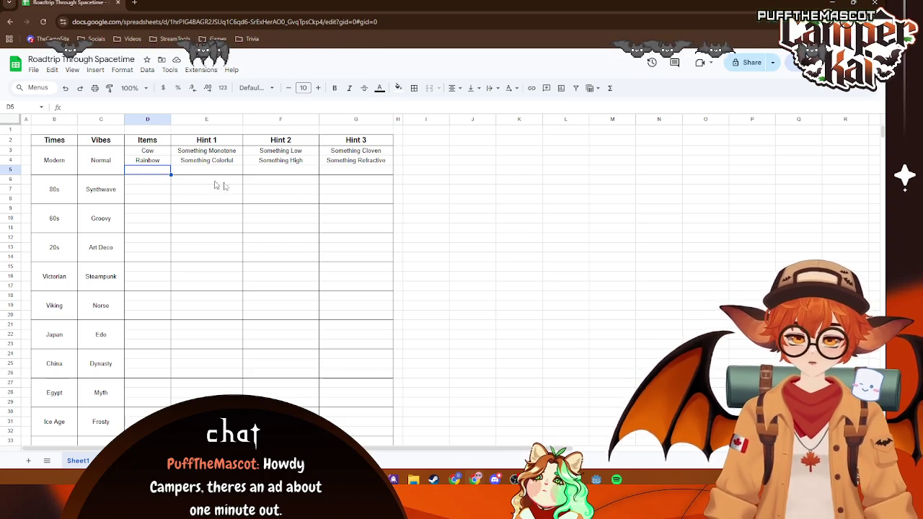
{"action": "double_click", "coordinate": [160, 173]}
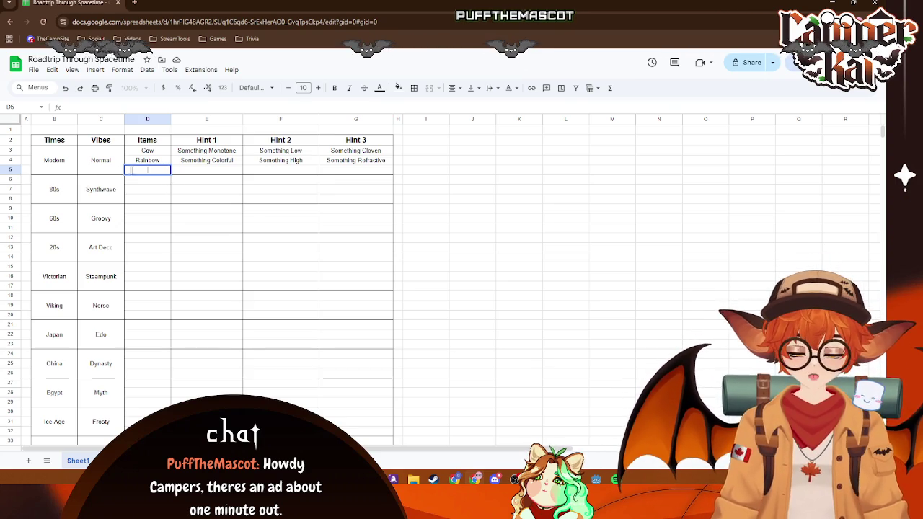
{"action": "left_click", "coordinate": [152, 164]}
{"action": "left_click", "coordinate": [151, 173]}
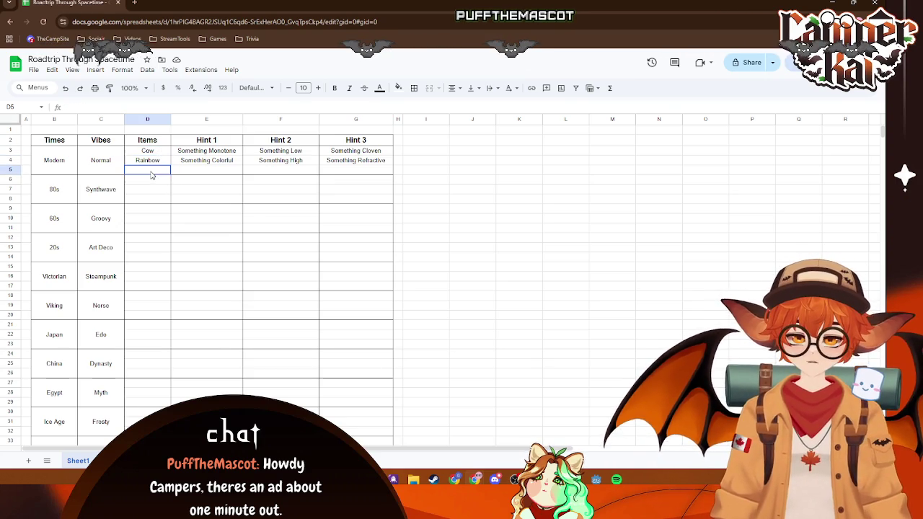
{"action": "left_click", "coordinate": [148, 165]}
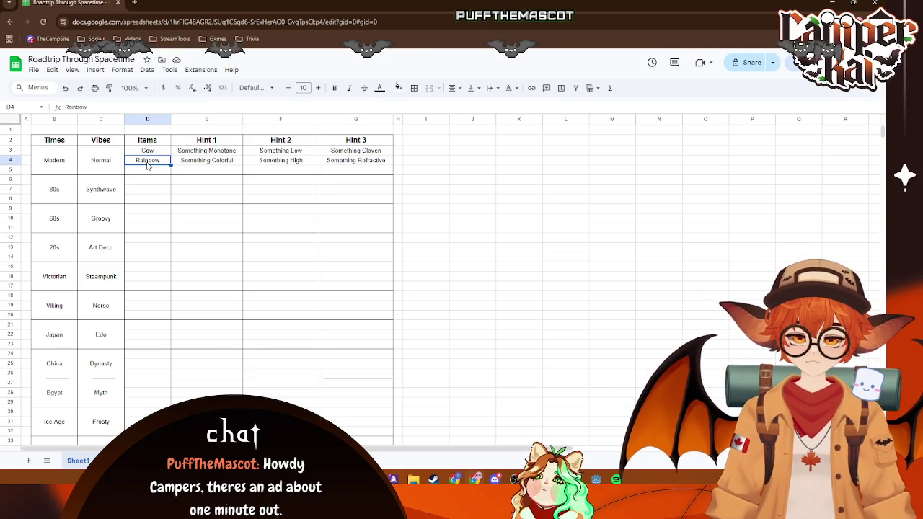
{"action": "left_click", "coordinate": [165, 173]}
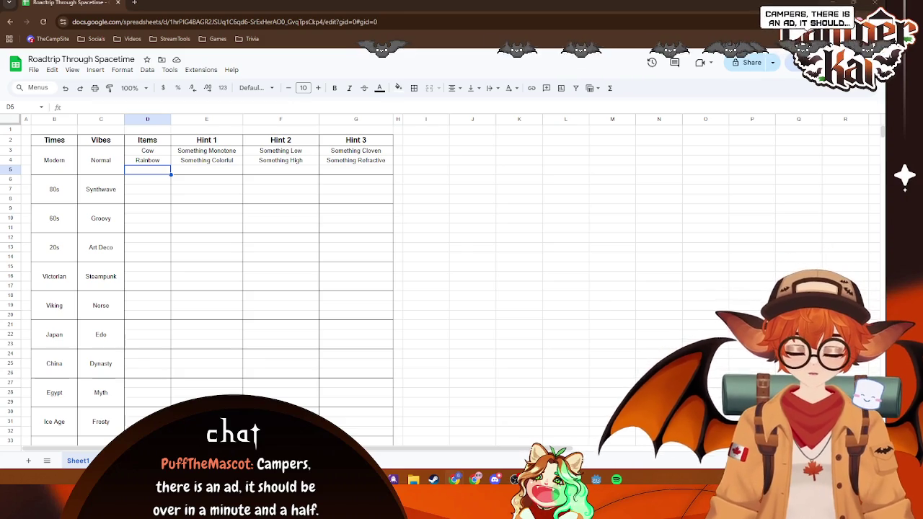
{"action": "type", "text": "House Door"}
{"action": "key", "text": "Tab"}
{"action": "type", "text": "Something Blue"}
{"action": "key", "text": "Tab"}
{"action": "type", "text": "Something Red"}
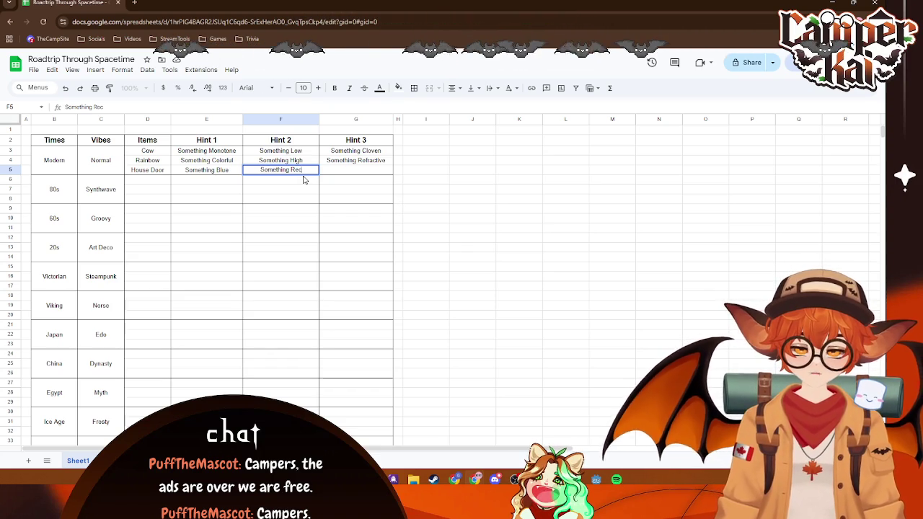
- Correct House Door's second hint in F5 to 'Something Rectagular'
{"action": "type", "text": "ng"}
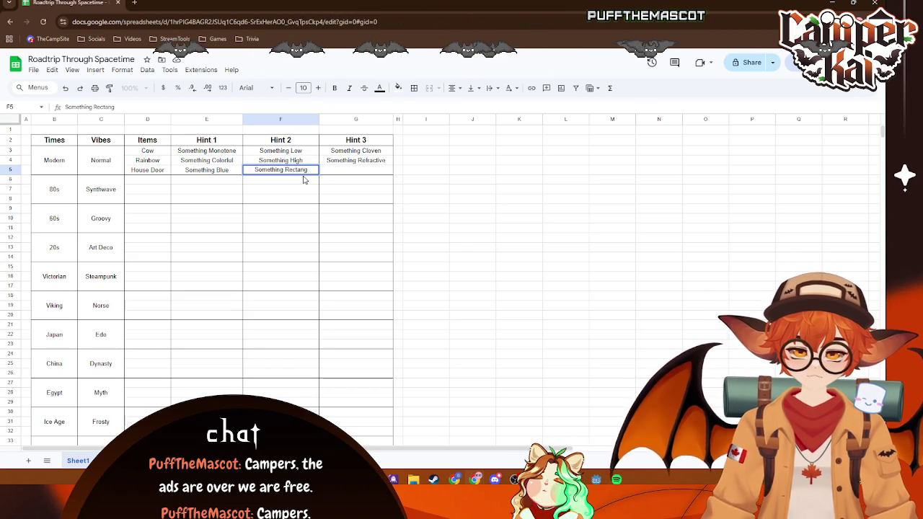
{"action": "type", "text": "l"}
{"action": "left_click", "coordinate": [481, 200]}
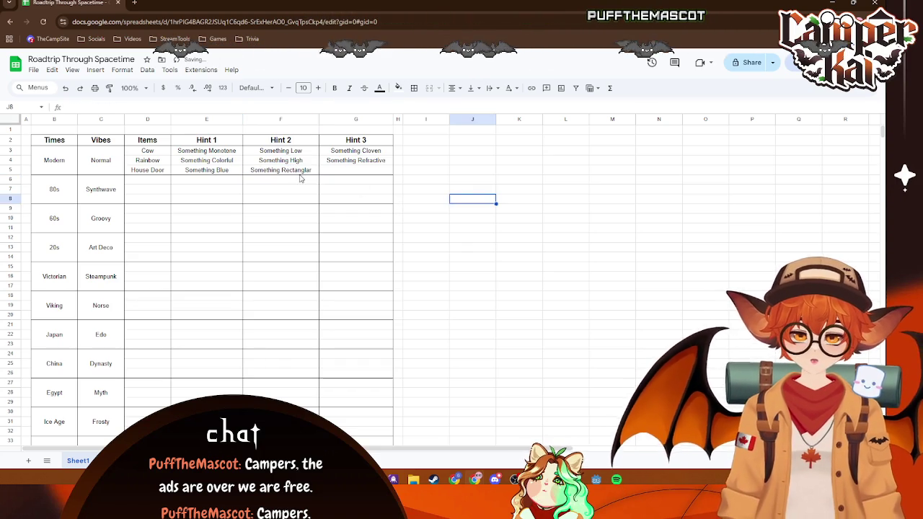
{"action": "left_click", "coordinate": [301, 172]}
{"action": "right_click", "coordinate": [301, 171]}
{"action": "double_click", "coordinate": [299, 169]}
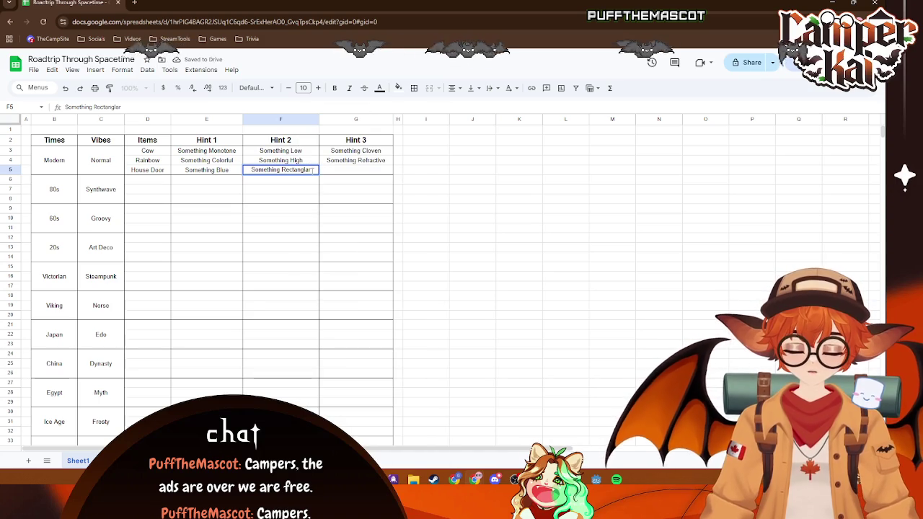
{"action": "key", "text": "shift+Left"}
{"action": "key", "text": "shift+Left"}
{"action": "key", "text": "shift+Left"}
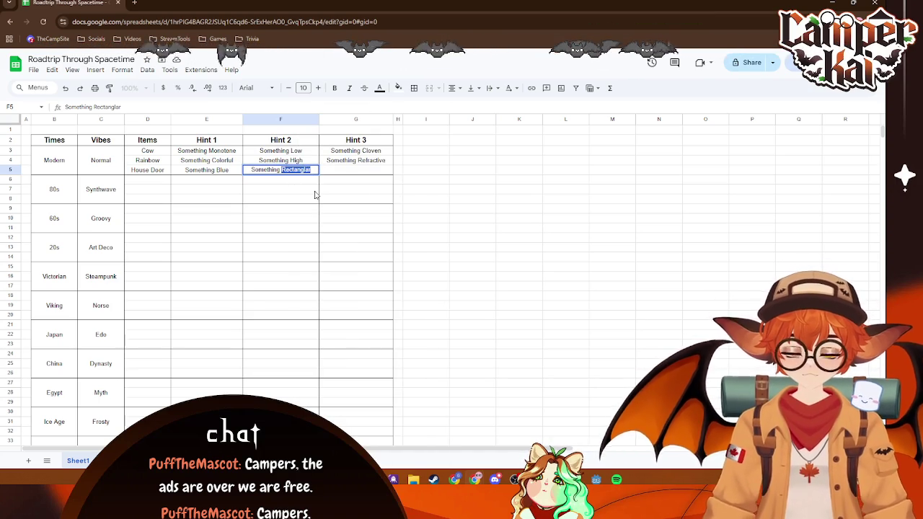
{"action": "type", "text": "R"}
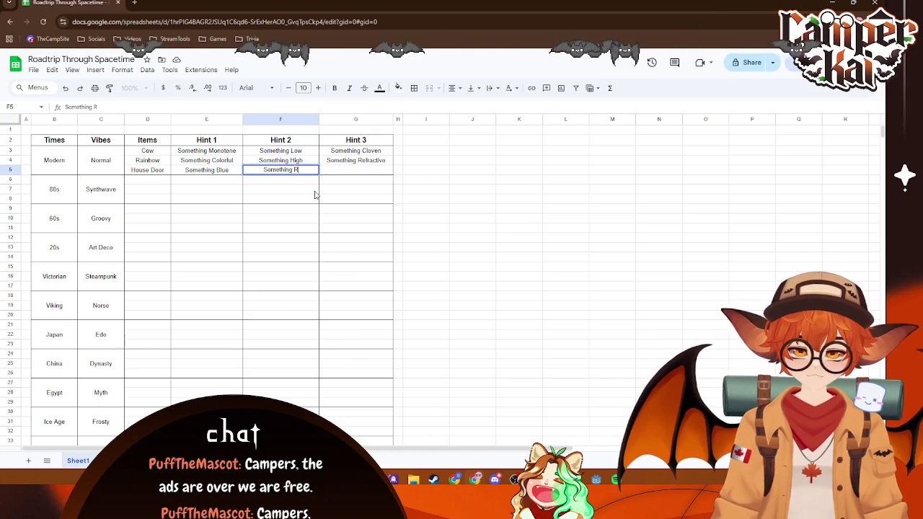
{"action": "type", "text": "ecta"}
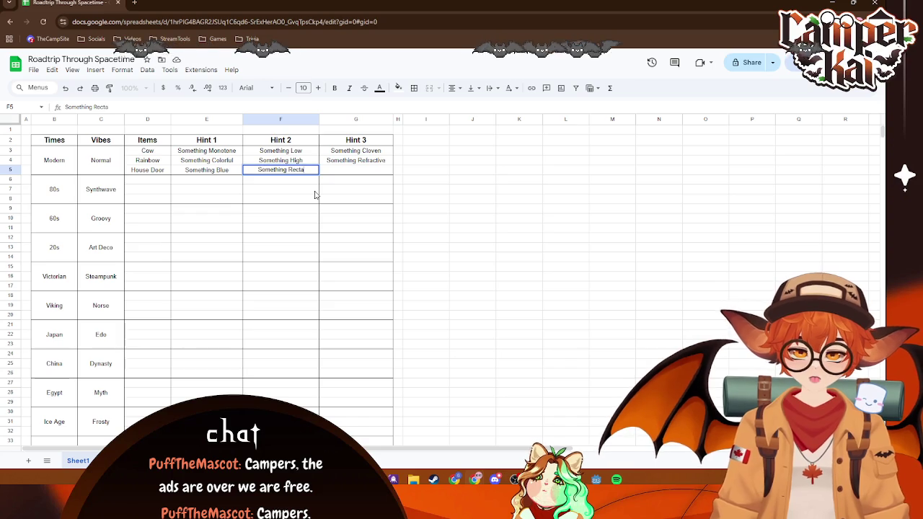
{"action": "type", "text": "gular"}
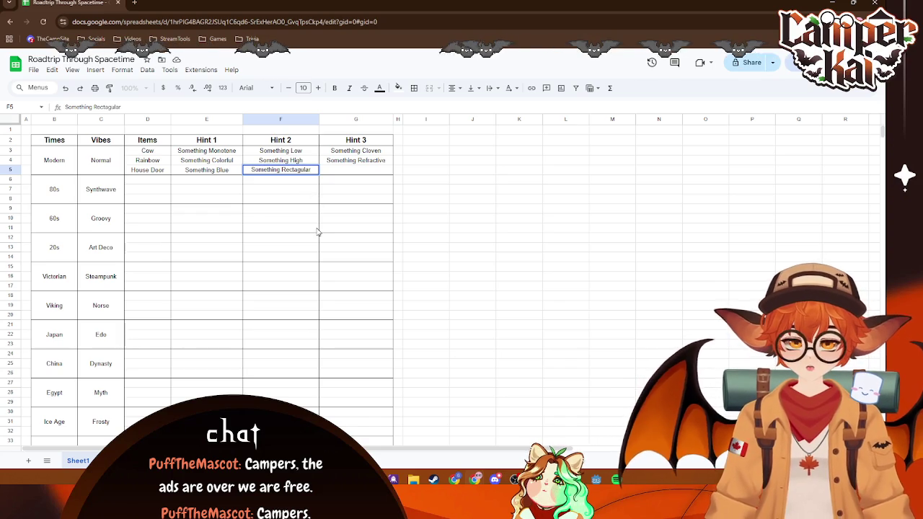
{"action": "key", "text": "Return"}
- Google the spelling of 'Rectagular' in a new tab, then return to cell G5
{"action": "double_click", "coordinate": [282, 170]}
{"action": "left_click_drag", "start_coordinate": [282, 170], "coordinate": [312, 169]}
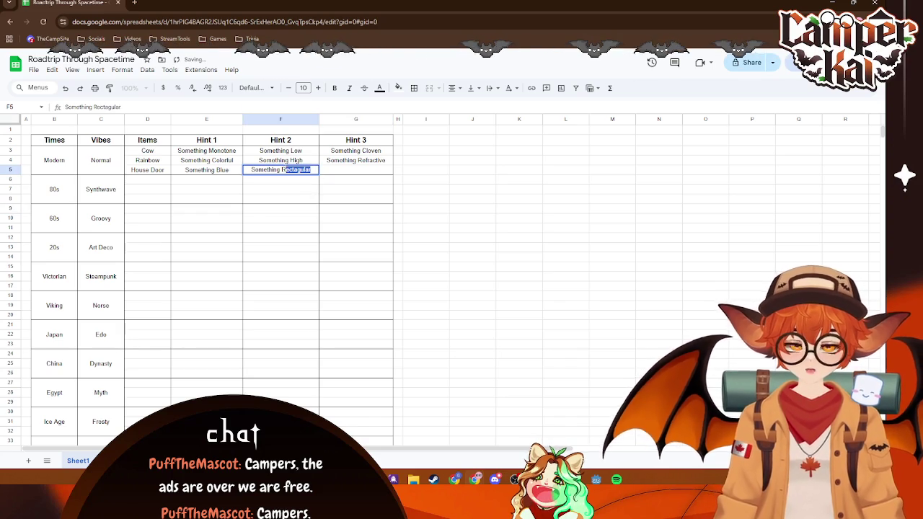
{"action": "key", "text": "ctrl+t"}
{"action": "type", "text": "Rectagular"}
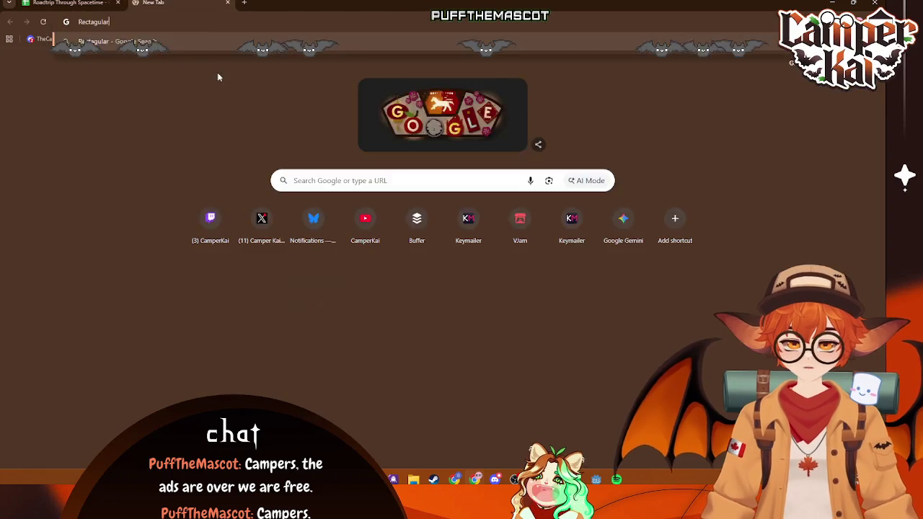
{"action": "key", "text": "Return"}
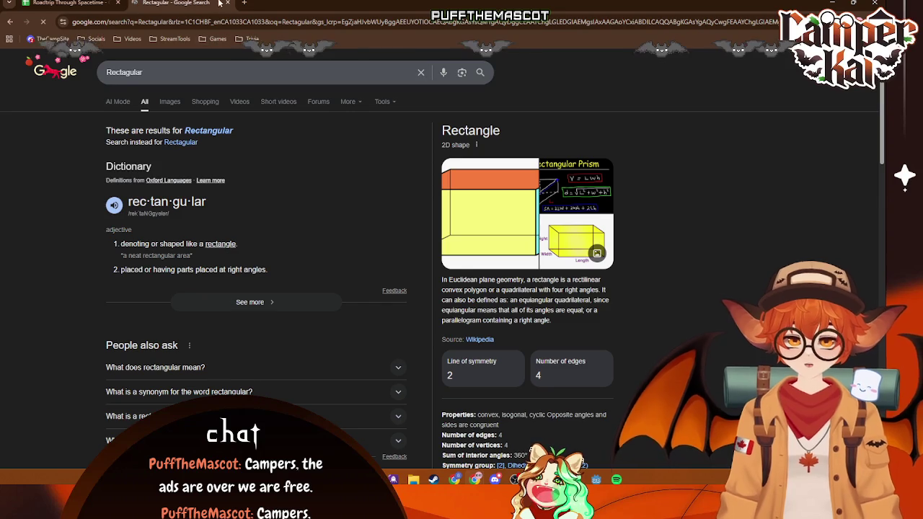
{"action": "left_click", "coordinate": [227, 3]}
{"action": "left_click", "coordinate": [362, 173]}
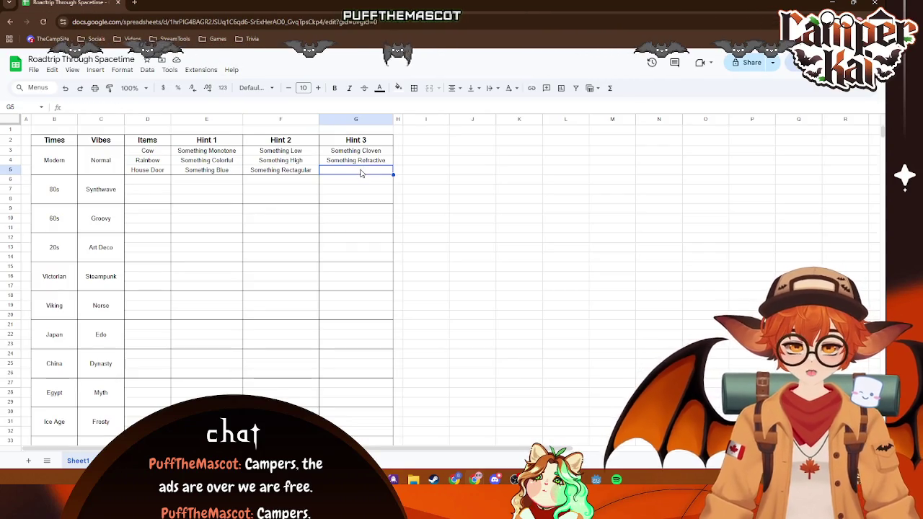
- Type 'Something' into G5 as House Door's third hint and open a new tab
{"action": "double_click", "coordinate": [362, 173]}
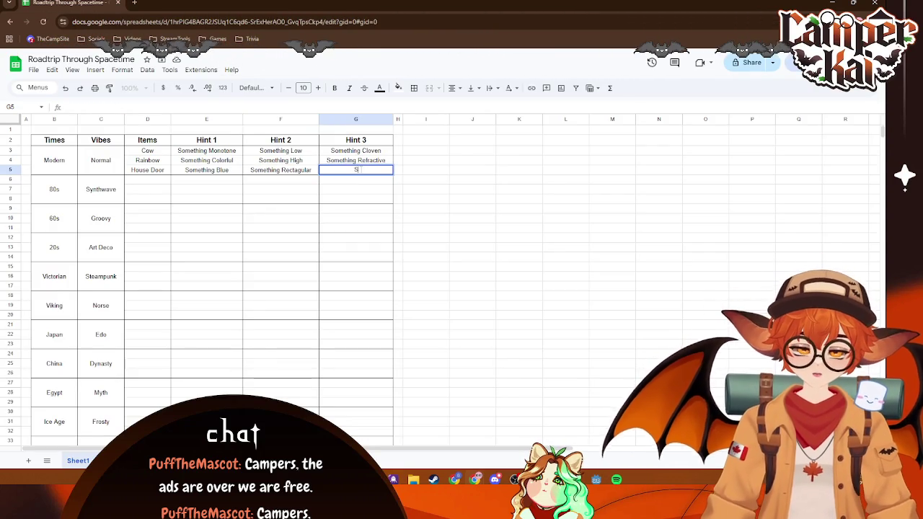
{"action": "type", "text": "Something"}
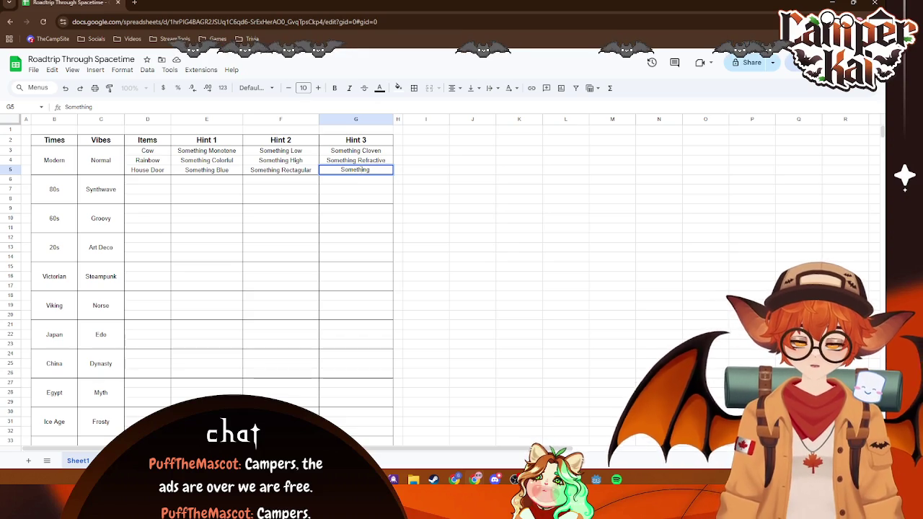
{"action": "key", "text": "ctrl+t"}
- Search Google for 'opens' and read through the definition results
{"action": "type", "text": "opens"}
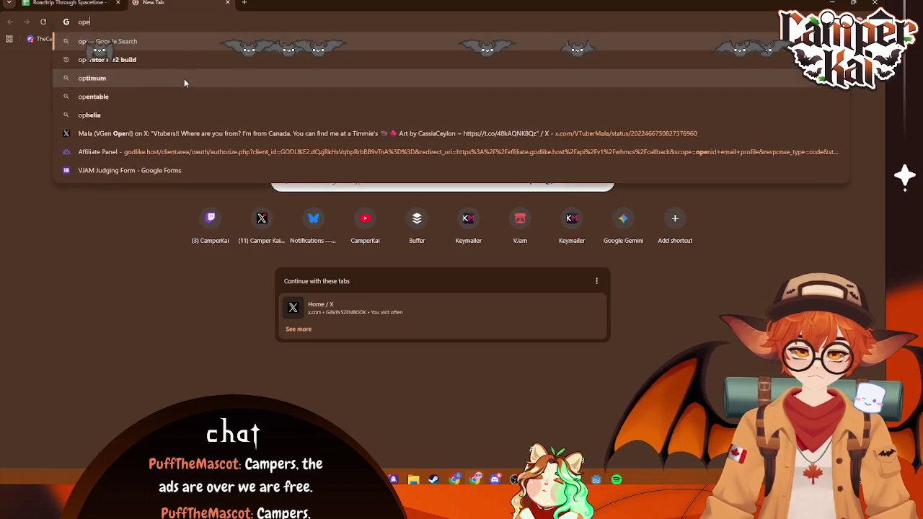
{"action": "key", "text": "Return"}
{"action": "scroll", "coordinate": [321, 183], "scroll_direction": "down", "scroll_amount": 5}
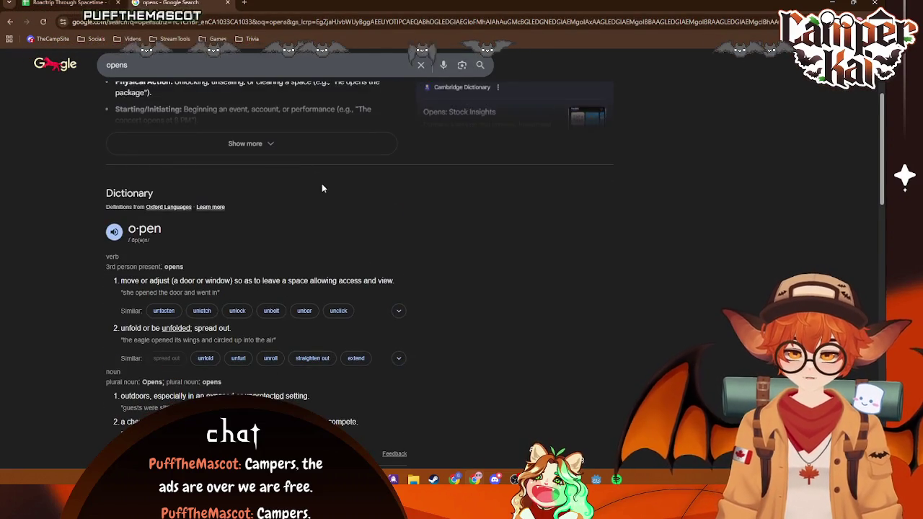
{"action": "left_click", "coordinate": [342, 266]}
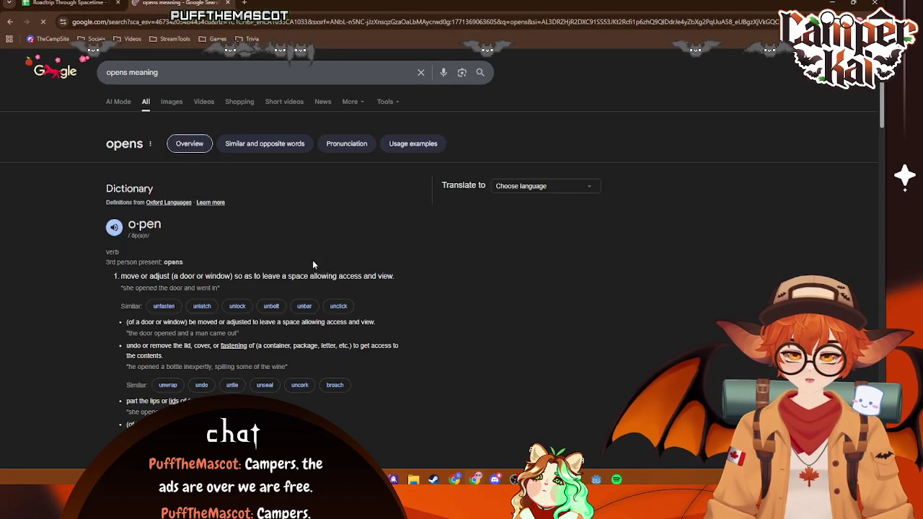
{"action": "scroll", "coordinate": [313, 259], "scroll_direction": "down", "scroll_amount": 8}
{"action": "scroll", "coordinate": [365, 258], "scroll_direction": "down", "scroll_amount": 6}
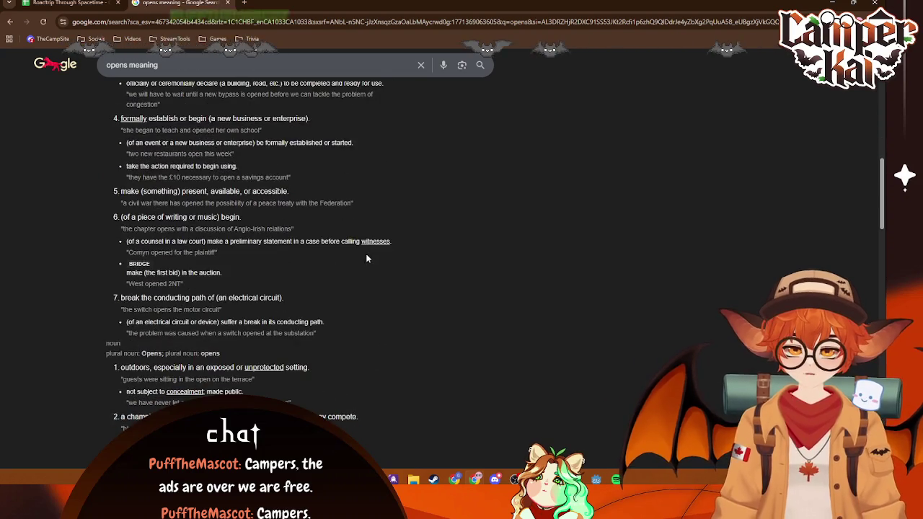
{"action": "scroll", "coordinate": [291, 281], "scroll_direction": "down", "scroll_amount": 2}
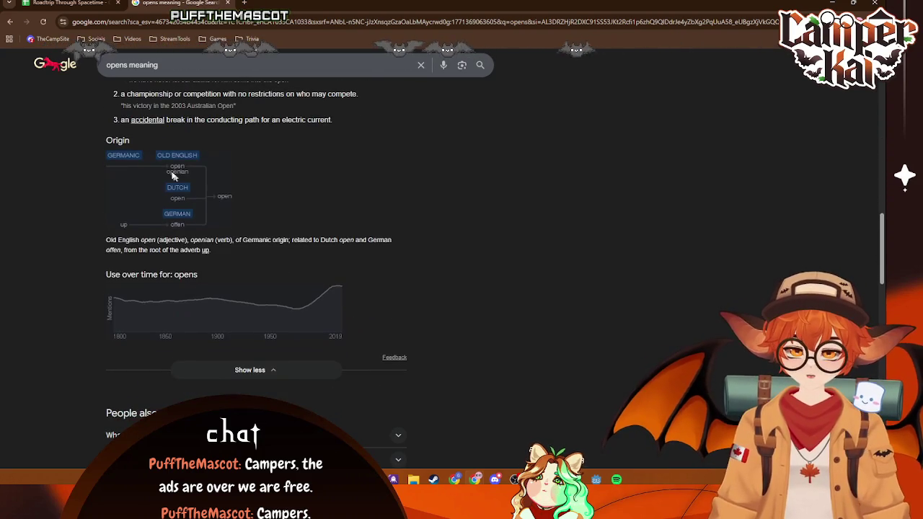
- Search 'open synonym' and expand the full list of similar and opposite words
{"action": "left_click", "coordinate": [218, 62]}
{"action": "key", "text": "BackSpace"}
{"action": "key", "text": "BackSpace"}
{"action": "key", "text": "BackSpace"}
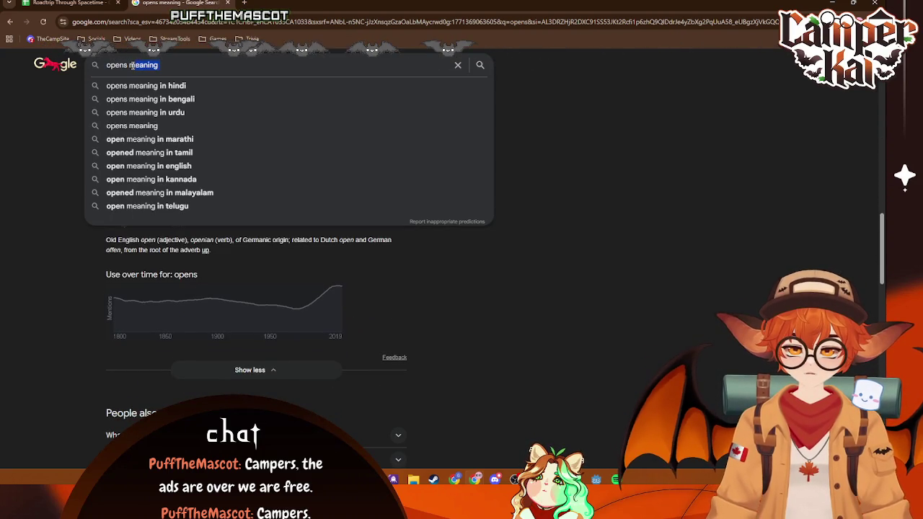
{"action": "type", "text": "s s"}
{"action": "left_click", "coordinate": [181, 87]}
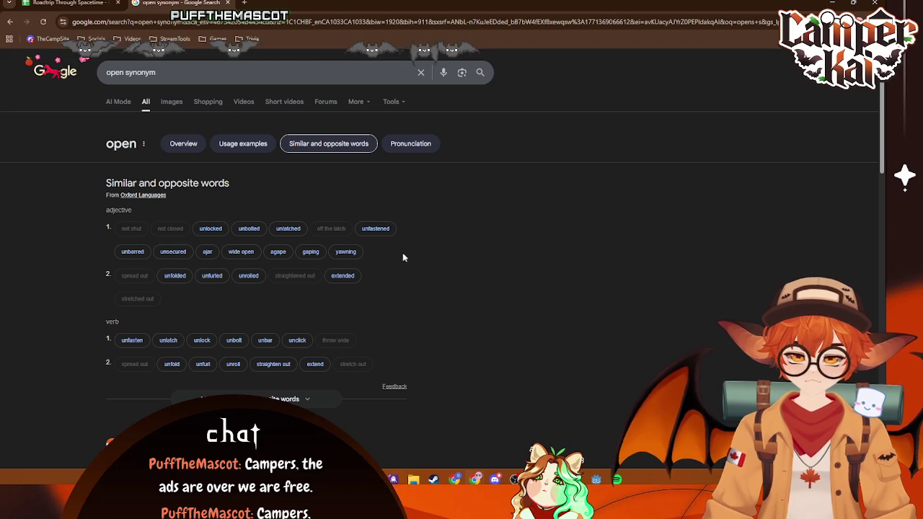
{"action": "scroll", "coordinate": [389, 249], "scroll_direction": "down", "scroll_amount": 1}
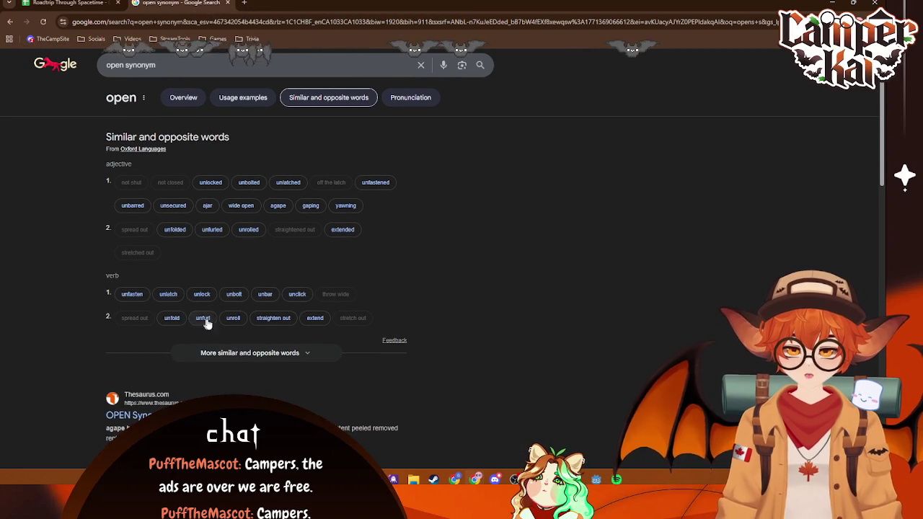
{"action": "left_click", "coordinate": [294, 354]}
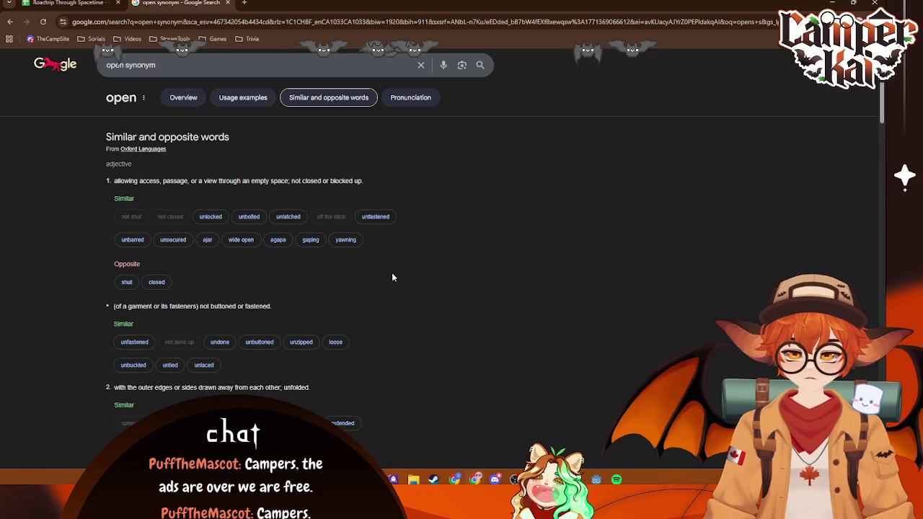
{"action": "scroll", "coordinate": [332, 256], "scroll_direction": "down", "scroll_amount": 1}
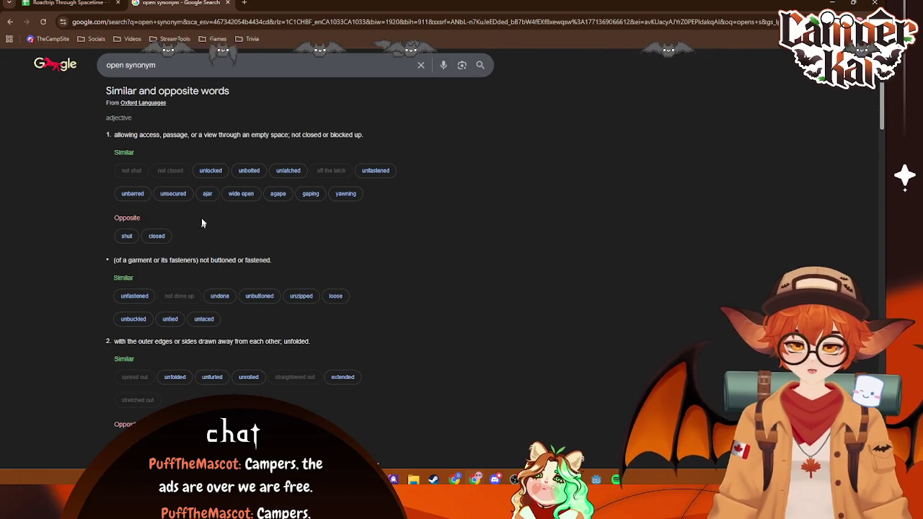
{"action": "key", "text": "ctrl+shift+Tab"}
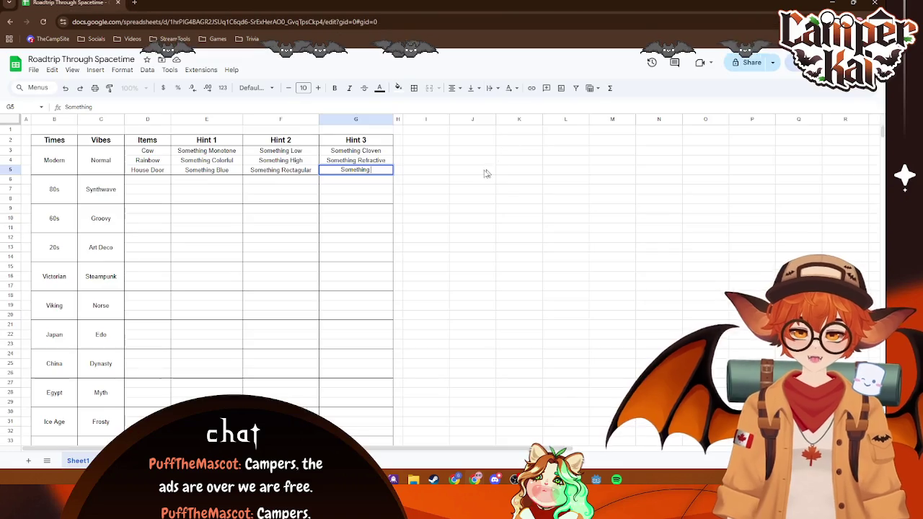
{"action": "type", "text": "Ajar"}
- Commit Something Ajar as House Door's third hint in G5
{"action": "left_click", "coordinate": [426, 186]}
{"action": "left_click", "coordinate": [388, 171]}
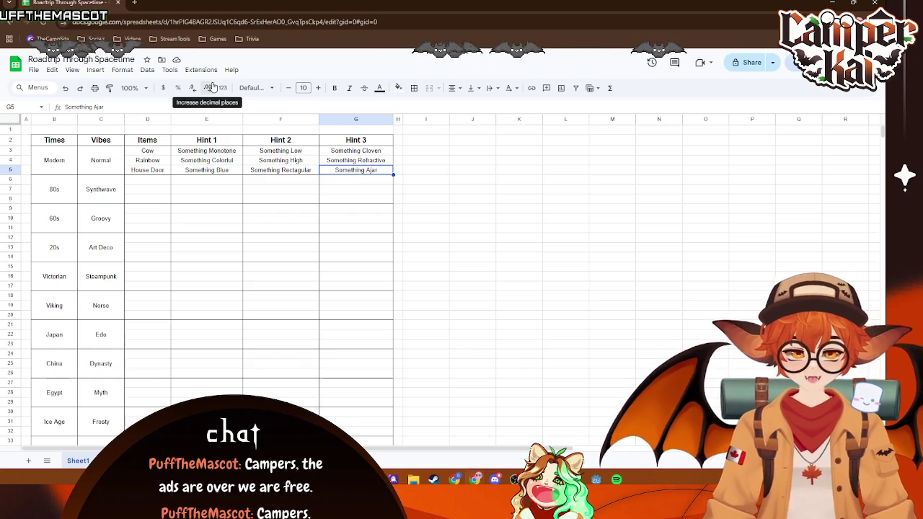
{"action": "left_click", "coordinate": [475, 183]}
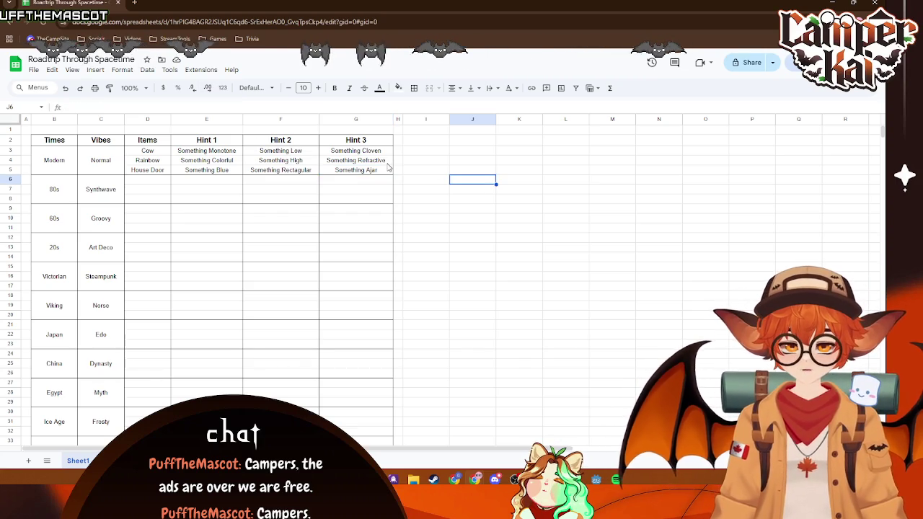
{"action": "key", "text": "Up"}
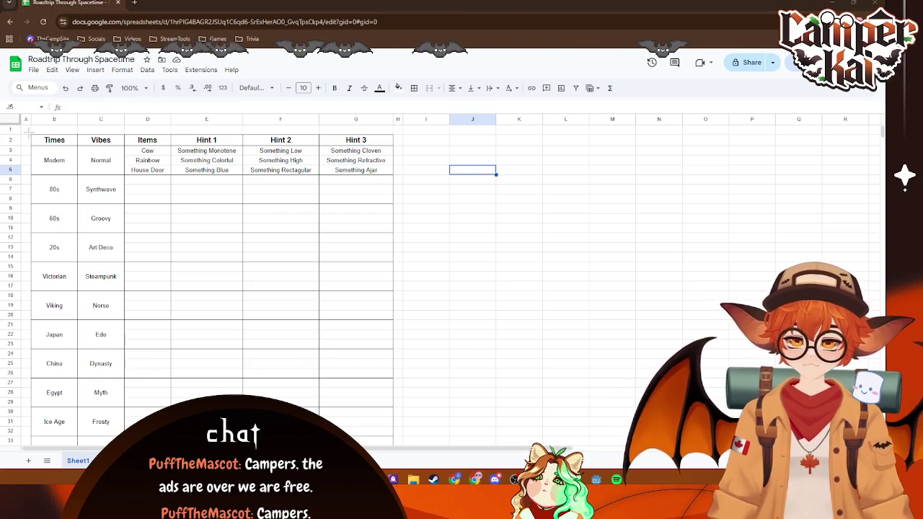
- Take a screen capture of the hint table B2:G6
{"action": "key", "text": "Print"}
{"action": "mouse_move", "coordinate": [29, 134]}
{"action": "left_mouse_down"}
{"action": "mouse_move", "coordinate": [401, 185]}
{"action": "mouse_move", "coordinate": [397, 176]}
{"action": "left_mouse_up"}
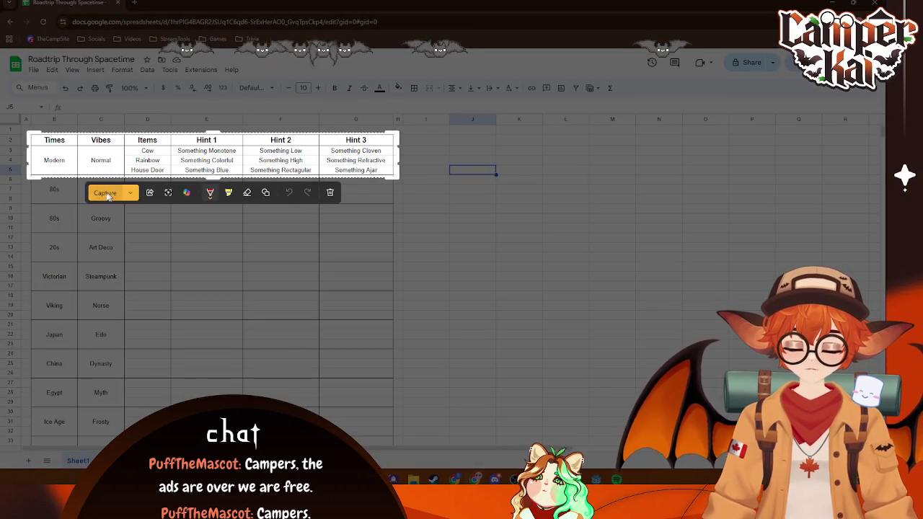
{"action": "key", "text": "Return"}
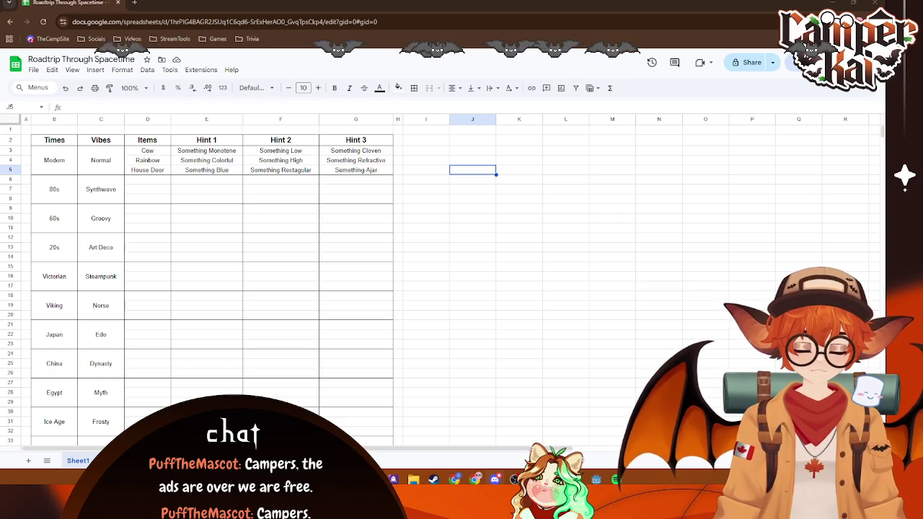
{"action": "left_click", "coordinate": [612, 199]}
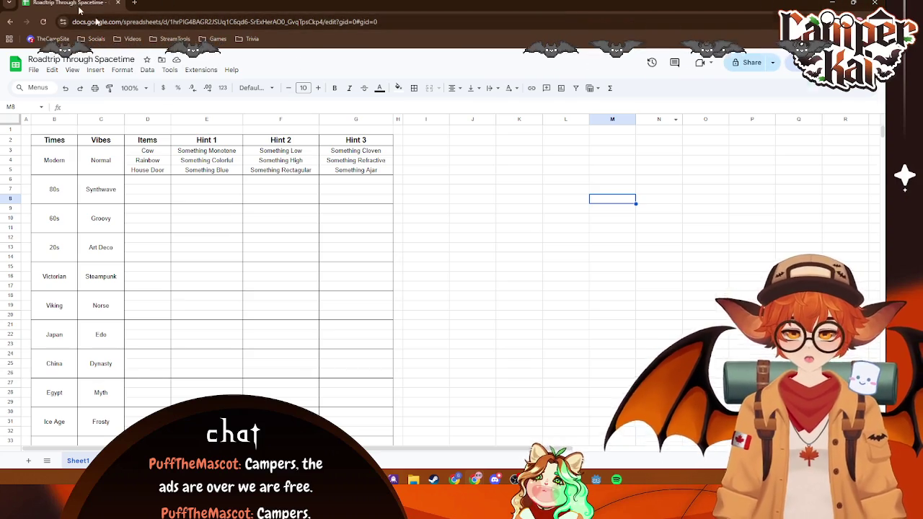
- Back in Godot, add a Parallax2D child to Node2D by searching 'para' in Add Child Node
{"action": "key", "text": "alt+Tab"}
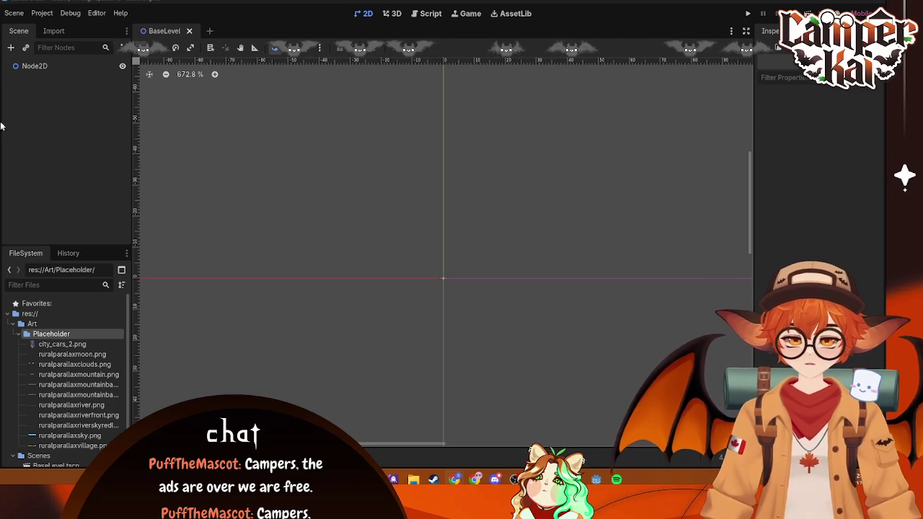
{"action": "left_click", "coordinate": [43, 67]}
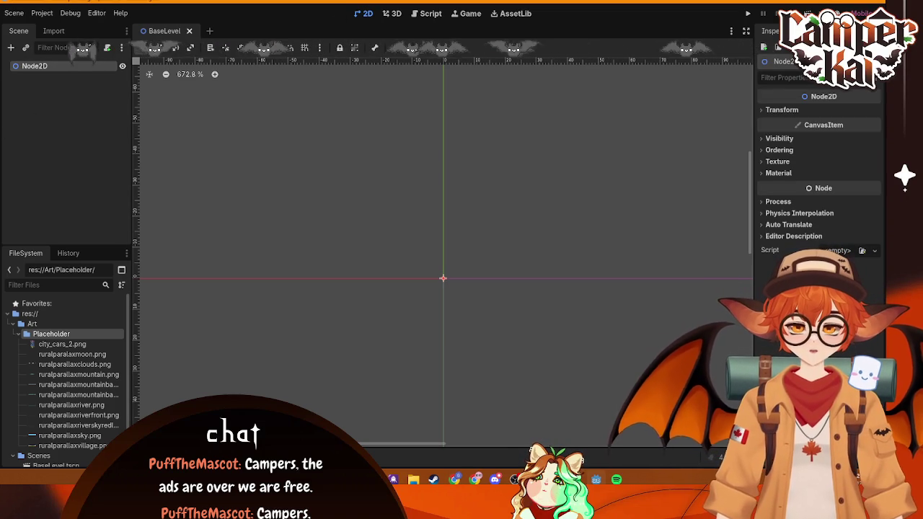
{"action": "right_click", "coordinate": [66, 65]}
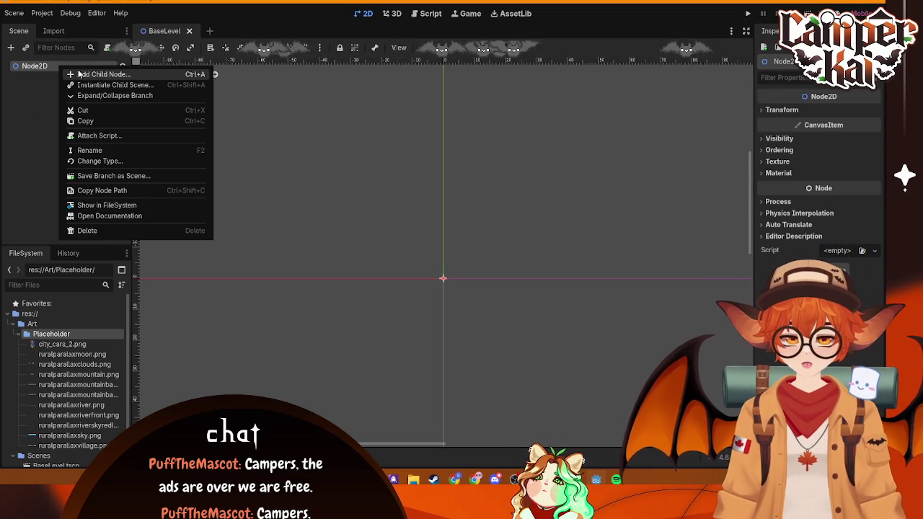
{"action": "left_click", "coordinate": [80, 74]}
{"action": "type", "text": "parra"}
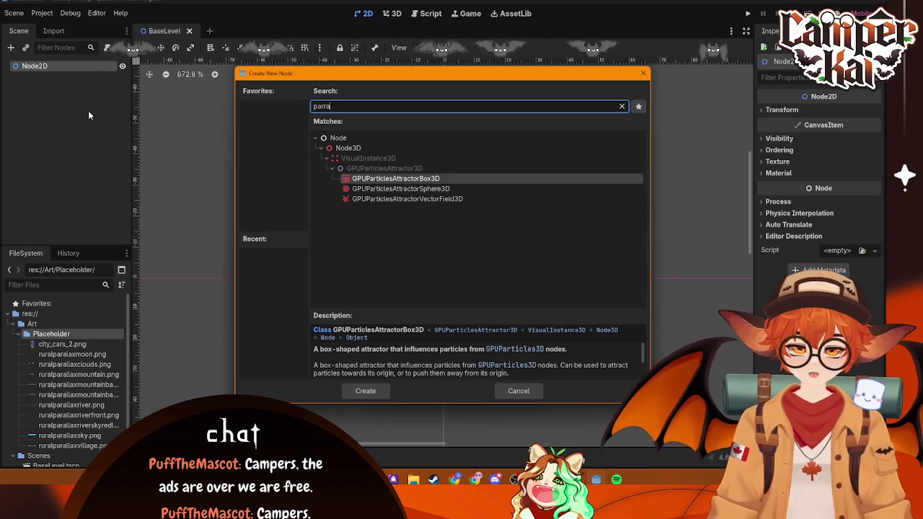
{"action": "key", "text": "BackSpace"}
{"action": "key", "text": "BackSpace"}
{"action": "type", "text": "a"}
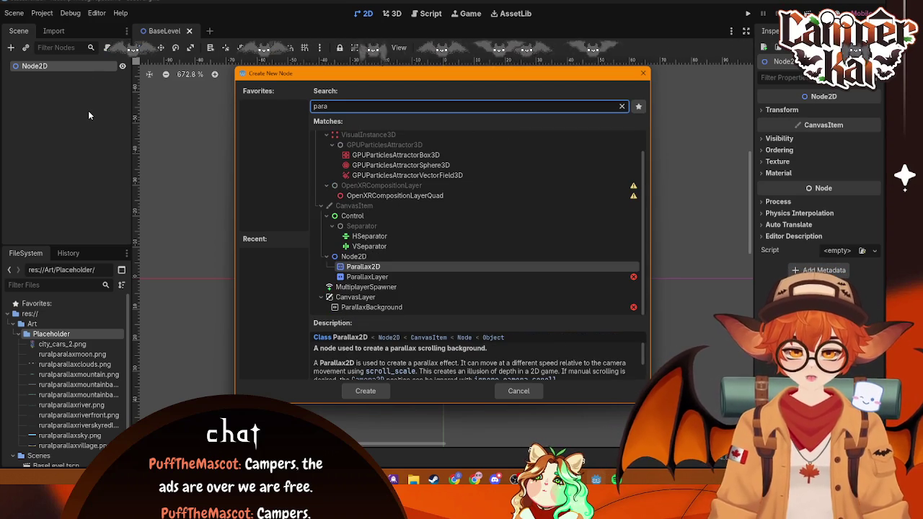
{"action": "left_click", "coordinate": [350, 266]}
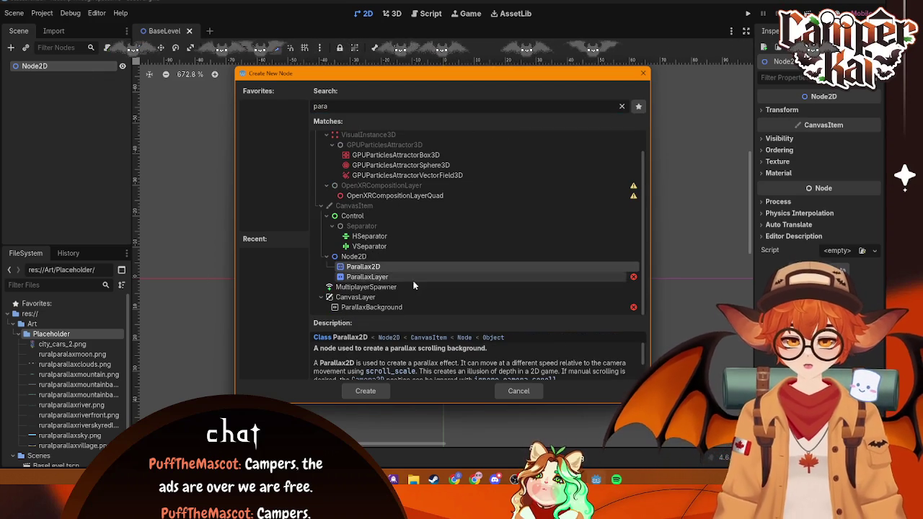
{"action": "double_click", "coordinate": [380, 268]}
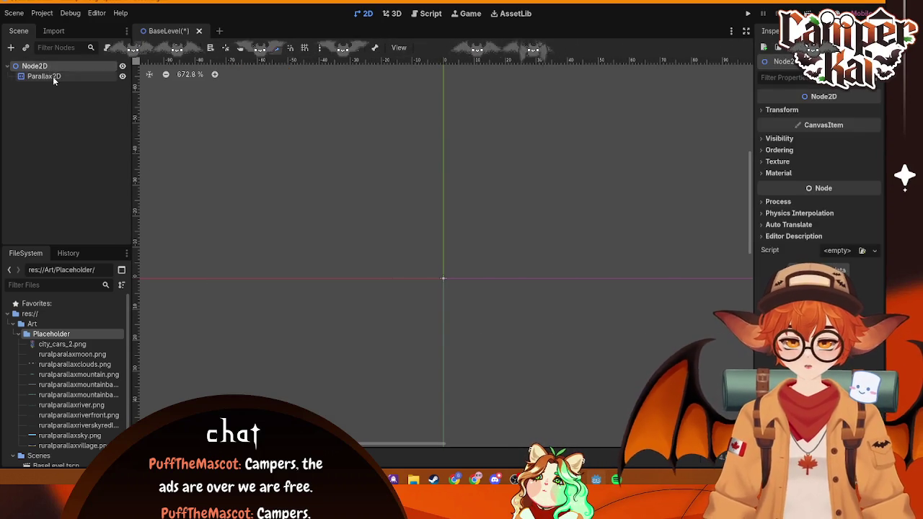
{"action": "left_click", "coordinate": [53, 77]}
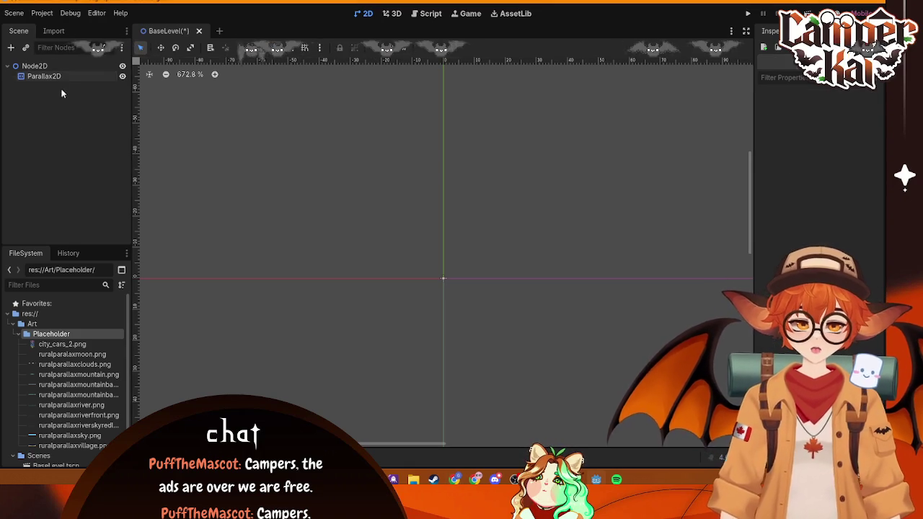
- Rename the scene's root node to Baselevel
{"action": "right_click", "coordinate": [41, 66]}
{"action": "left_click", "coordinate": [80, 152]}
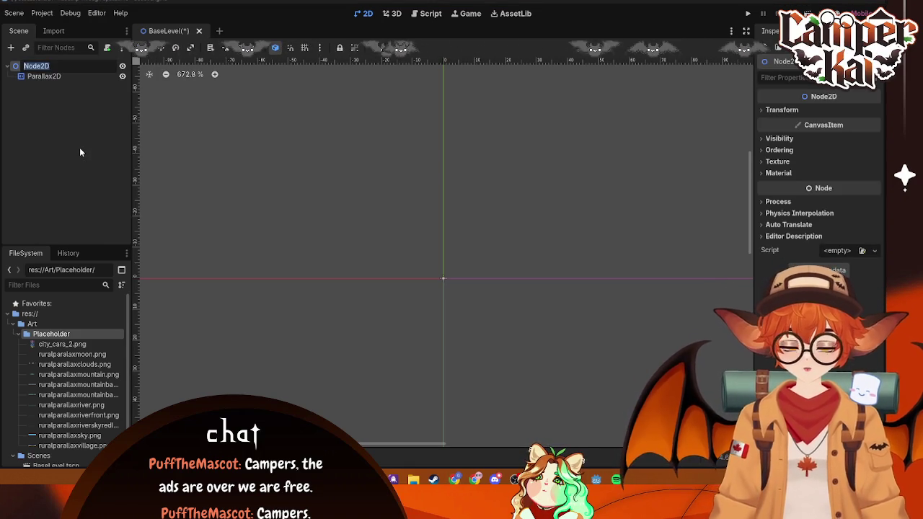
{"action": "type", "text": "Basel"}
{"action": "type", "text": "evel"}
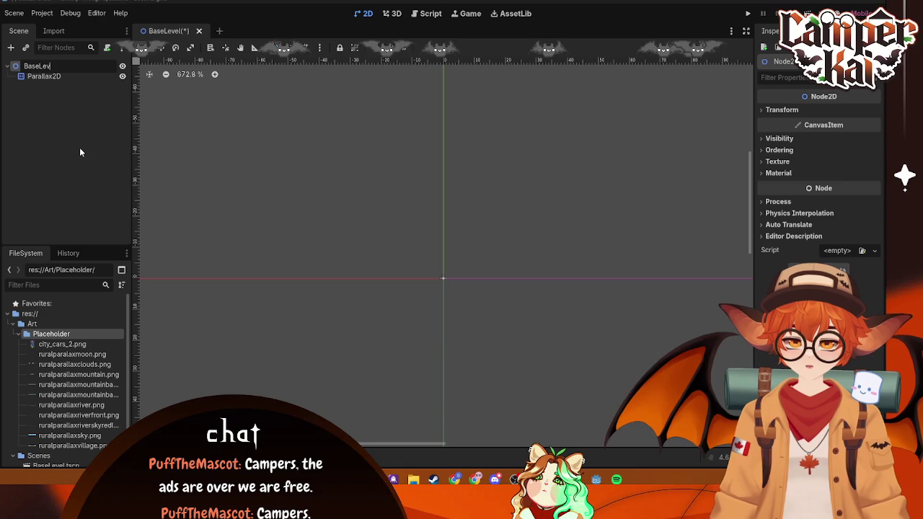
{"action": "key", "text": "Return"}
- Add a WorldEnvironment child under BaseLevel and view its configuration warning
{"action": "left_click", "coordinate": [39, 76]}
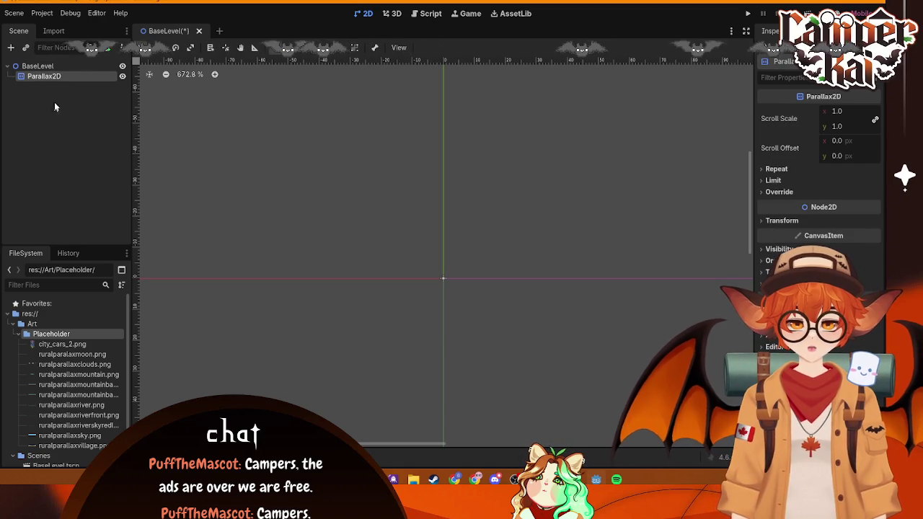
{"action": "left_click", "coordinate": [36, 66]}
{"action": "left_click", "coordinate": [11, 48]}
{"action": "type", "text": "world"}
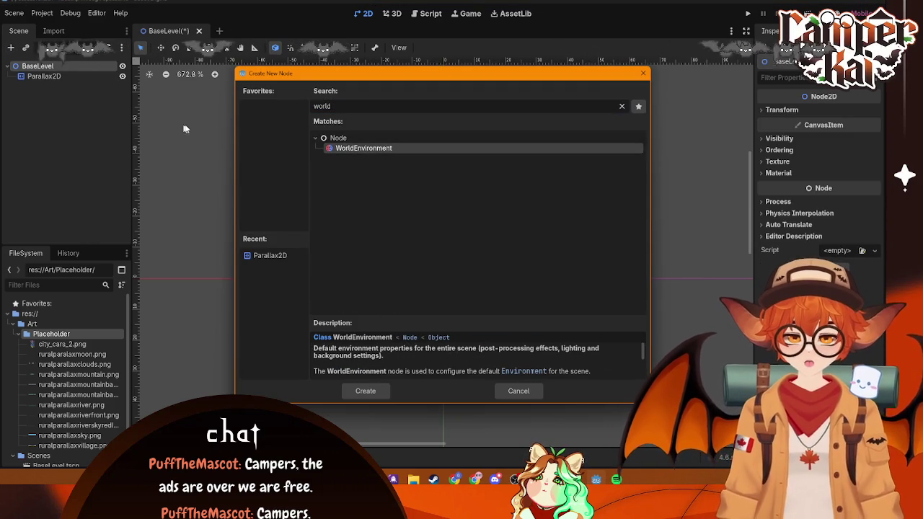
{"action": "left_click", "coordinate": [368, 391]}
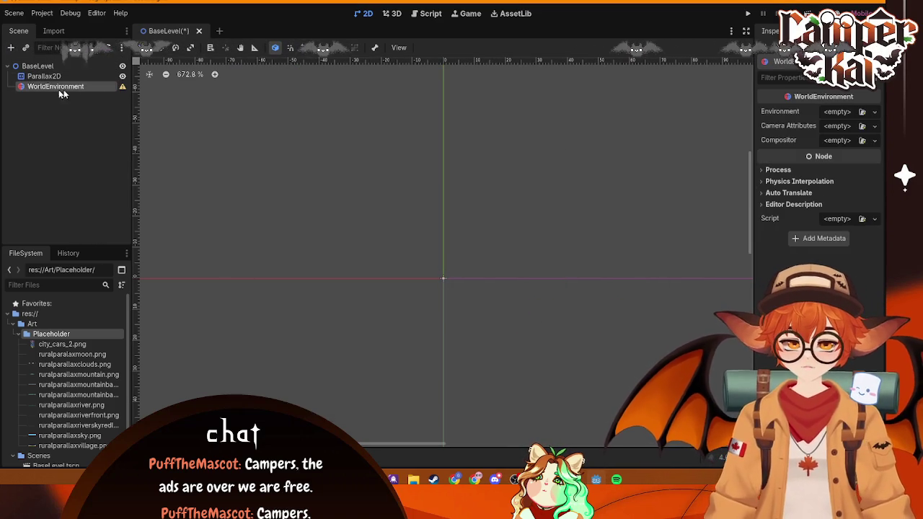
{"action": "left_click", "coordinate": [123, 86]}
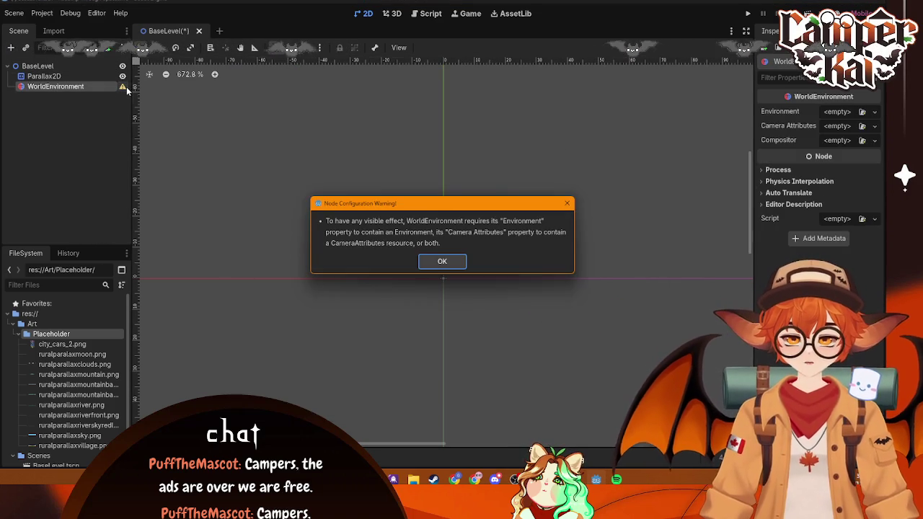
{"action": "left_click", "coordinate": [442, 261]}
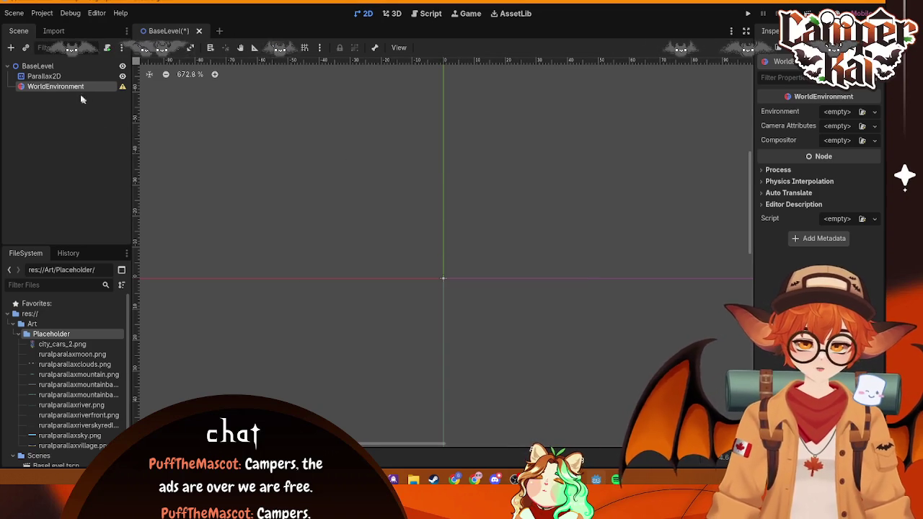
- Delete the WorldEnvironment node, then select Parallax2D to add a new child
{"action": "left_click", "coordinate": [46, 78]}
{"action": "left_click", "coordinate": [49, 87]}
{"action": "key", "text": "Delete"}
{"action": "left_click", "coordinate": [416, 249]}
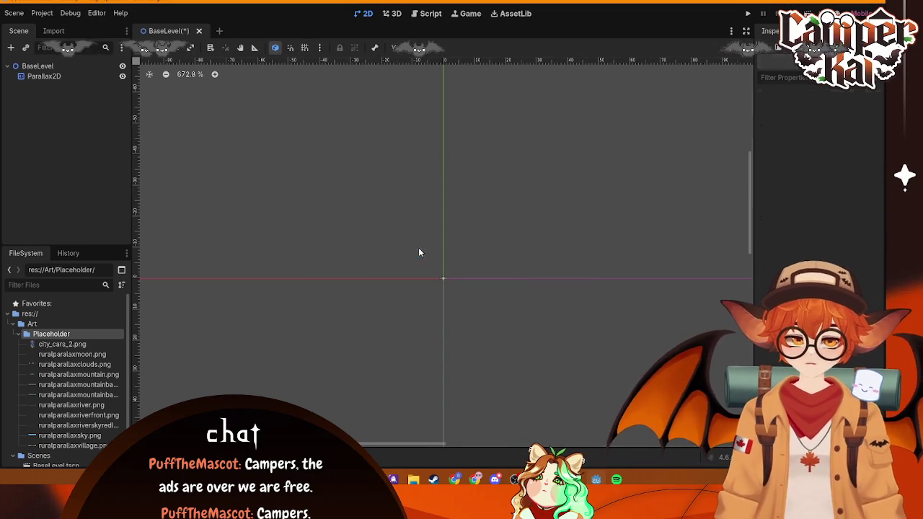
{"action": "left_click", "coordinate": [37, 76]}
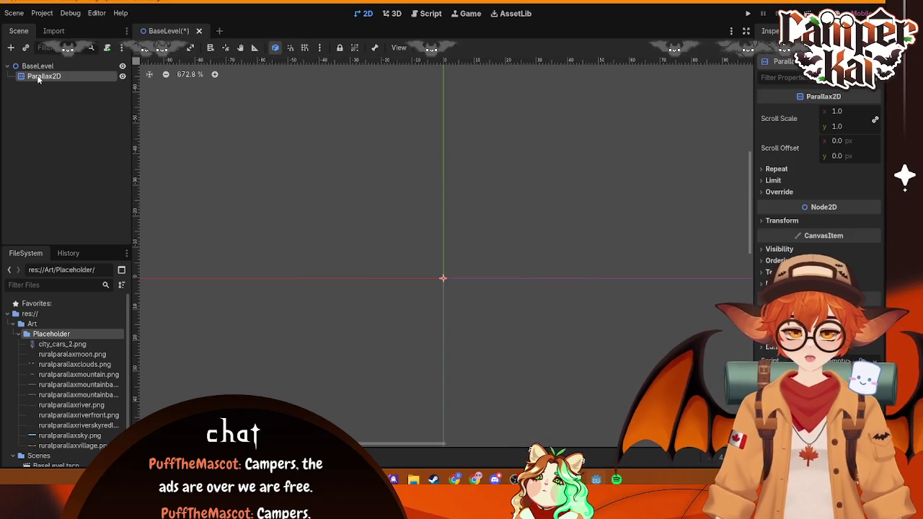
{"action": "left_click", "coordinate": [11, 47]}
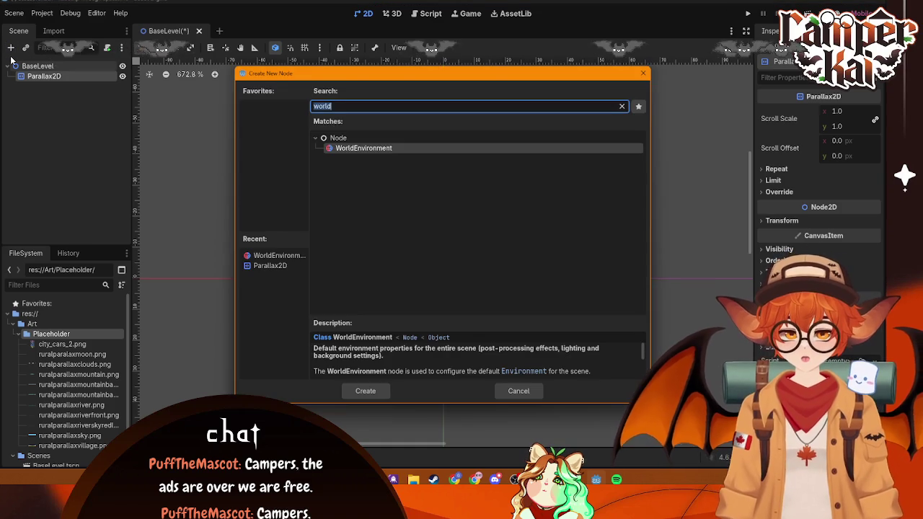
- Create a ParallaxBackground directly under BaseLevel and delete the Parallax2D node
{"action": "type", "text": "par"}
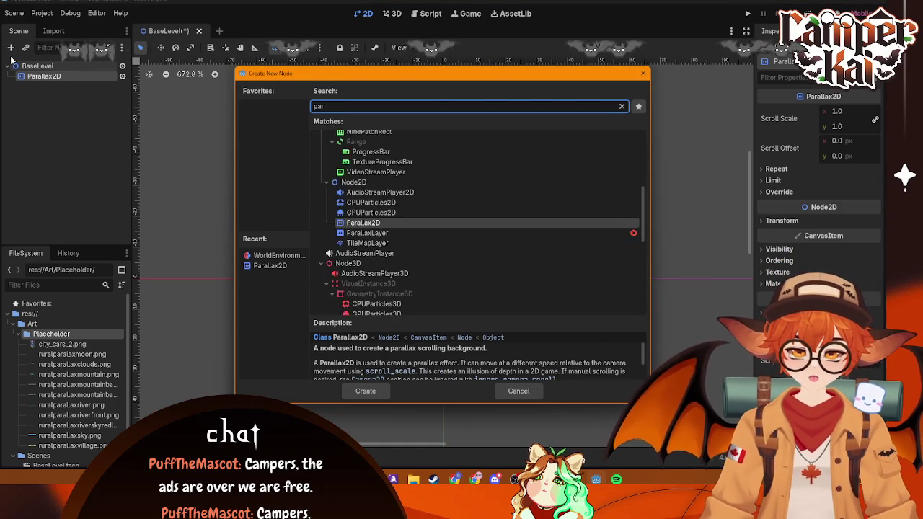
{"action": "type", "text": "alla"}
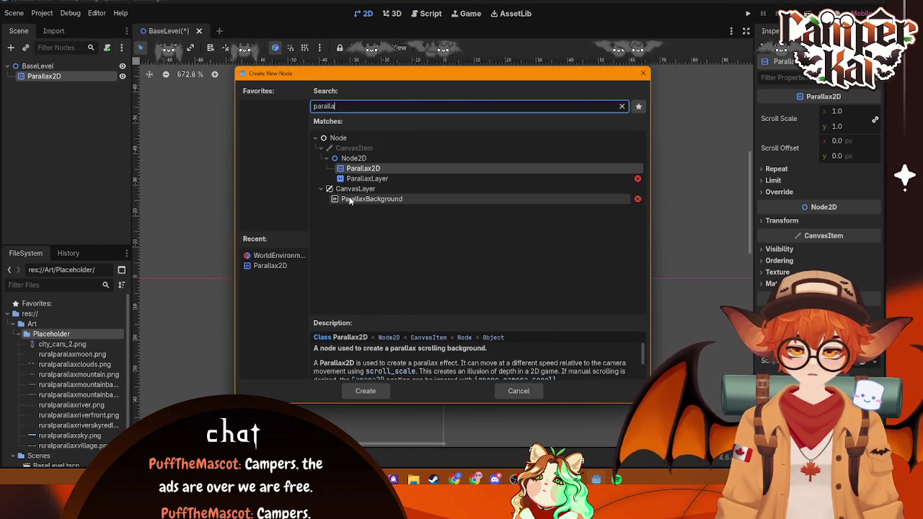
{"action": "left_click", "coordinate": [351, 199]}
{"action": "left_click", "coordinate": [363, 390]}
{"action": "left_click", "coordinate": [44, 76]}
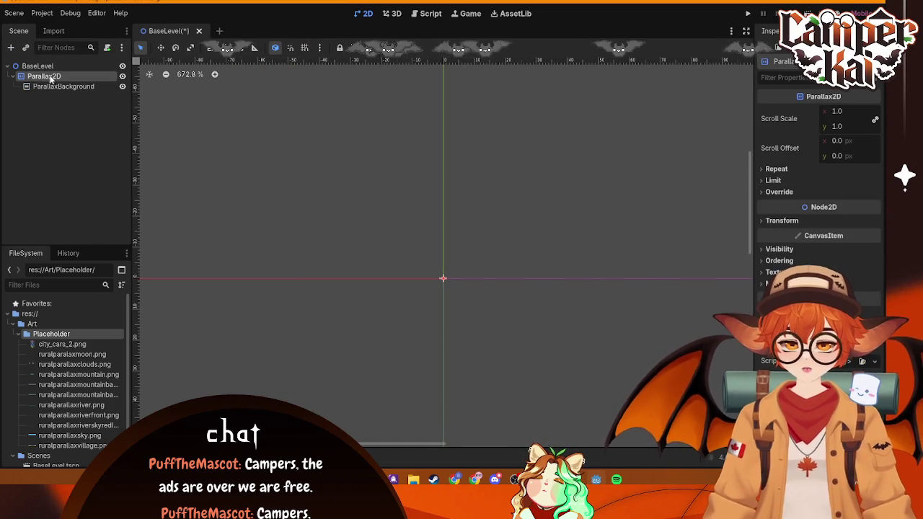
{"action": "left_click_drag", "start_coordinate": [63, 87], "coordinate": [44, 67]}
{"action": "left_click", "coordinate": [44, 77]}
{"action": "key", "text": "Delete"}
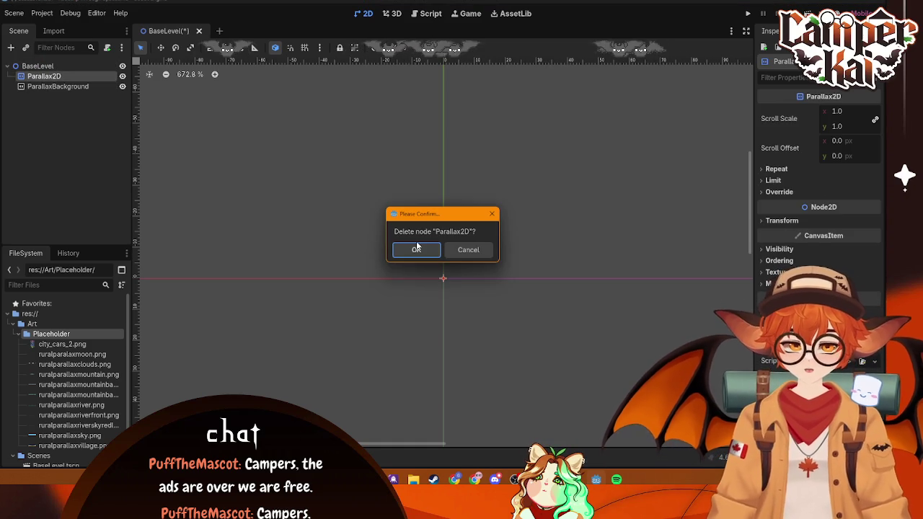
{"action": "key", "text": "Return"}
- Compare the ParallaxLayer, Parallax2D and ParallaxBackground node descriptions, then cancel adding a child
{"action": "left_click", "coordinate": [65, 76]}
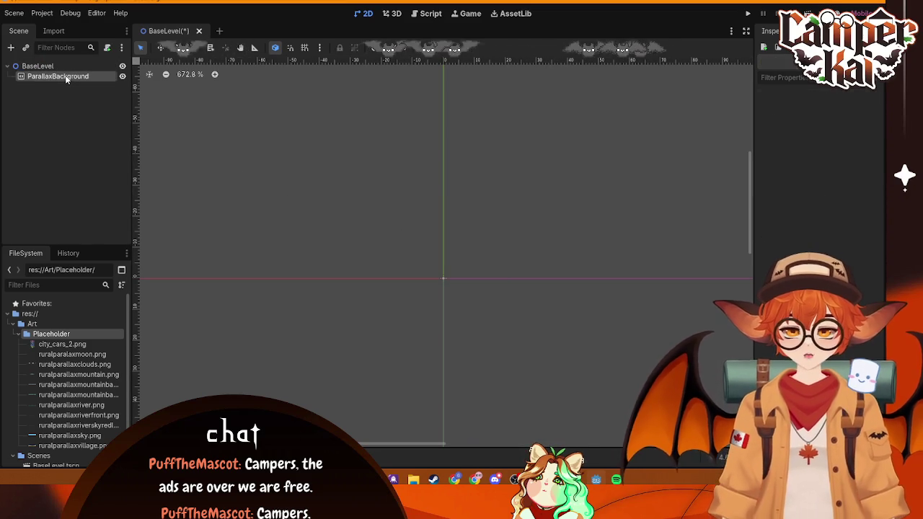
{"action": "right_click", "coordinate": [66, 78]}
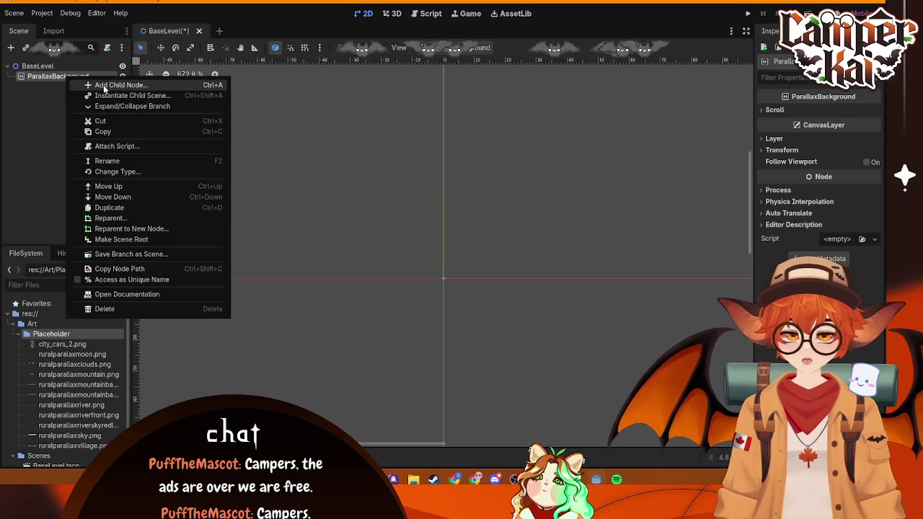
{"action": "left_click", "coordinate": [105, 86]}
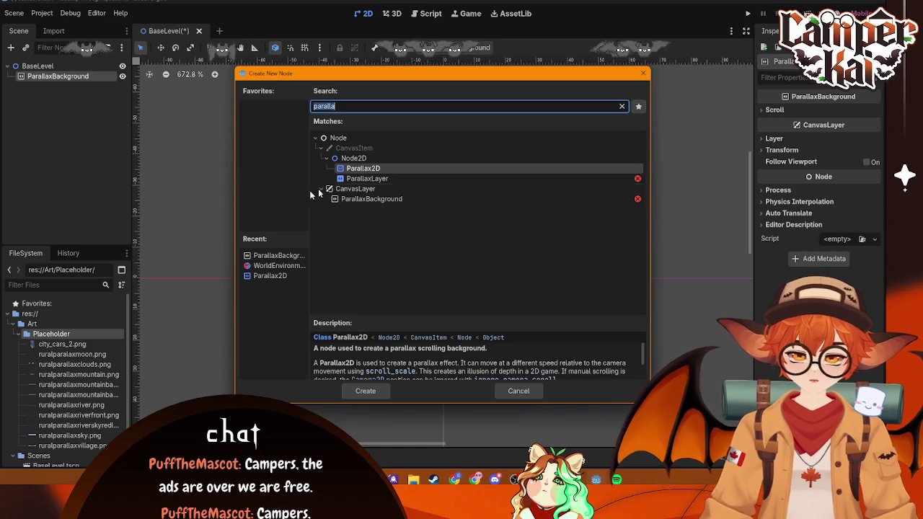
{"action": "left_click", "coordinate": [346, 180]}
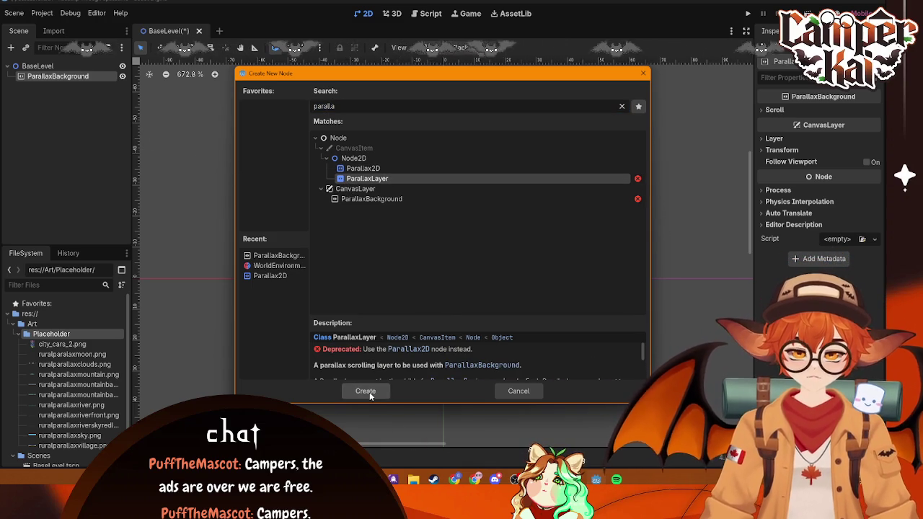
{"action": "left_click", "coordinate": [361, 168]}
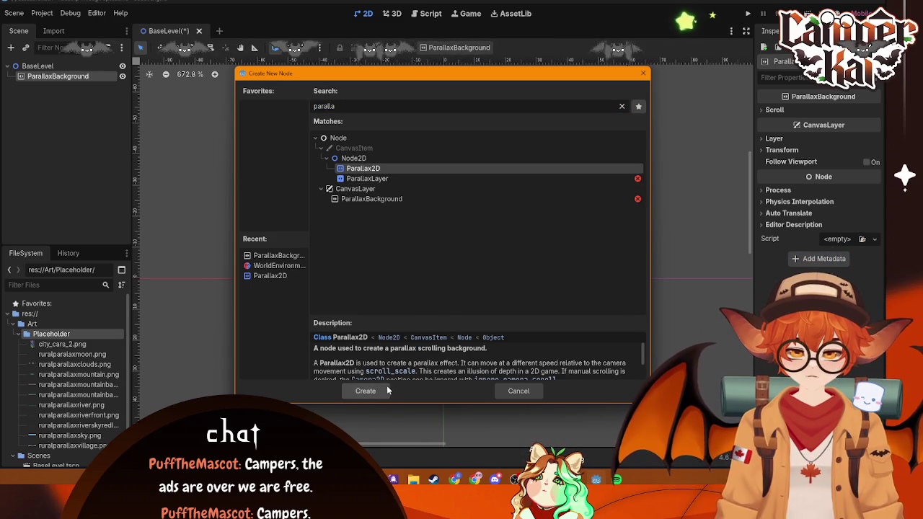
{"action": "left_click", "coordinate": [638, 200]}
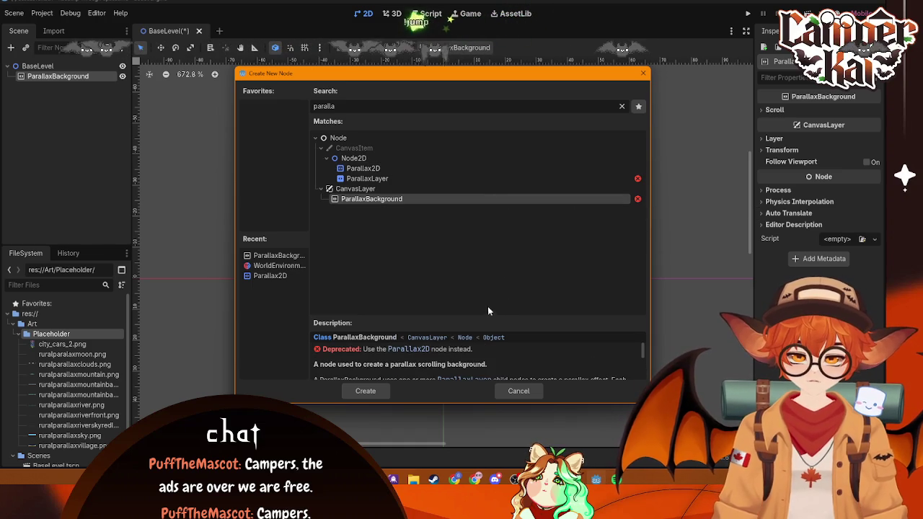
{"action": "key", "text": "Up"}
{"action": "key", "text": "Up"}
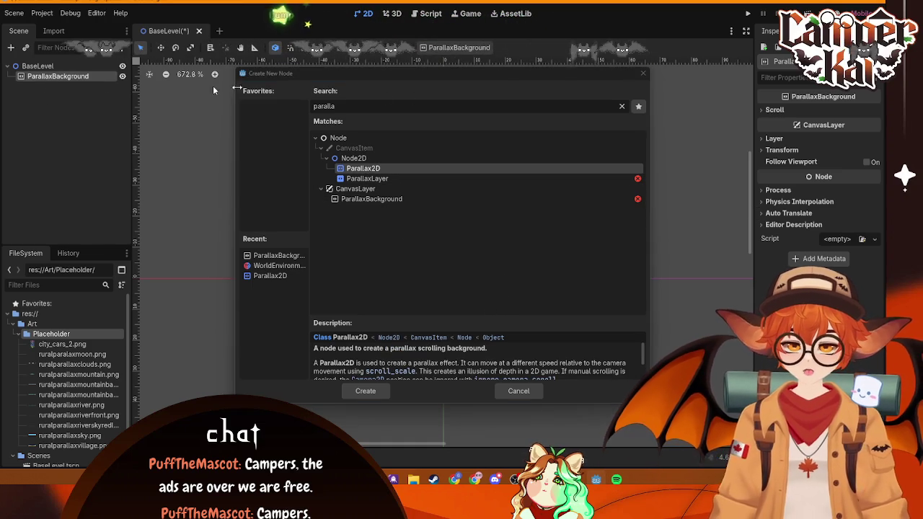
{"action": "key", "text": "Escape"}
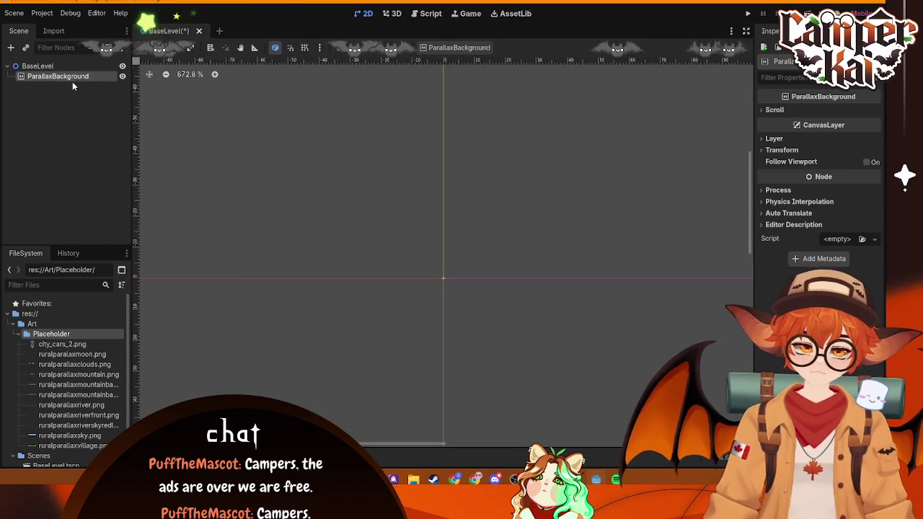
- Delete the ParallaxBackground node and search Windows for 'godot'
{"action": "key", "text": "Delete"}
{"action": "key", "text": "Return"}
{"action": "key", "text": "super"}
{"action": "type", "text": "godot"}
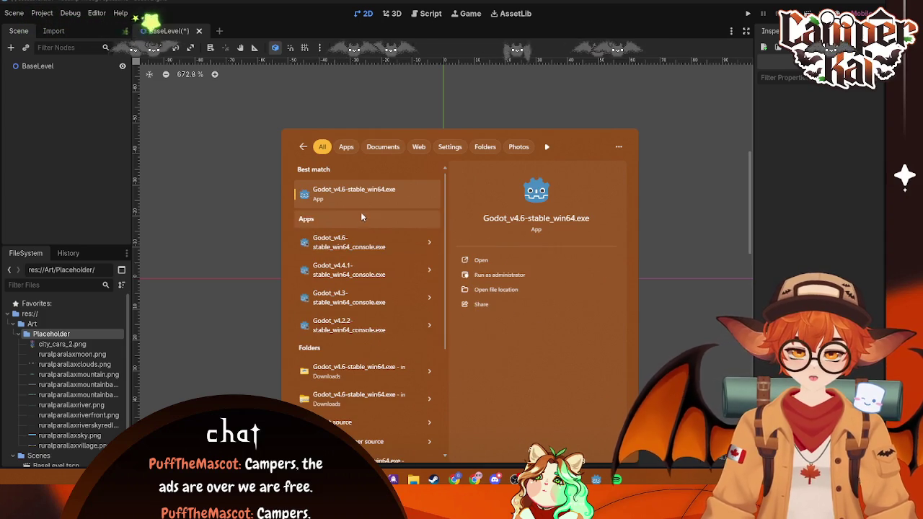
- Launch Godot 4.6, inspect the bg scene's BG and ParallaxLayer nodes, then close without saving
{"action": "left_click", "coordinate": [371, 192]}
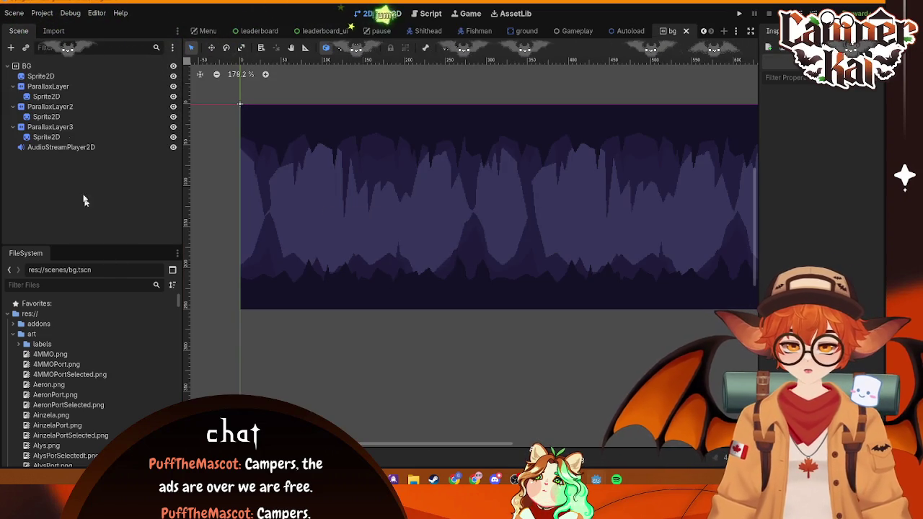
{"action": "left_click", "coordinate": [87, 65]}
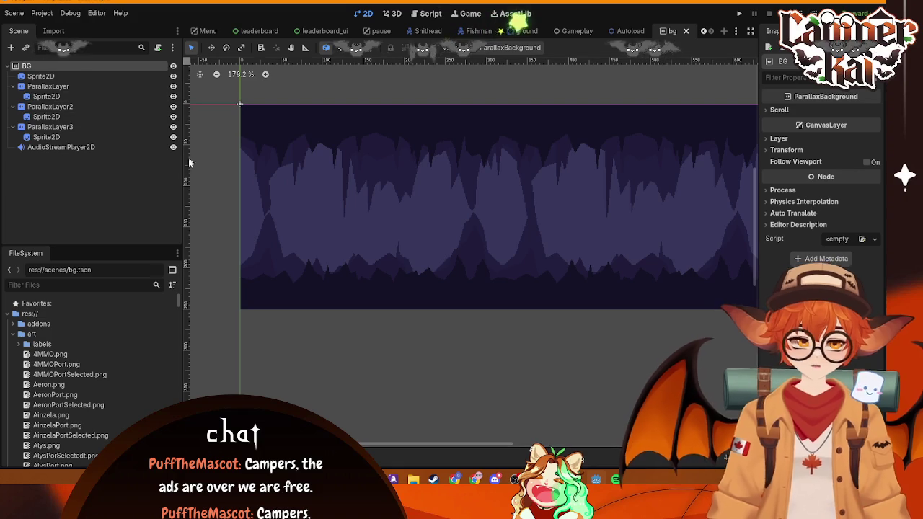
{"action": "left_click", "coordinate": [40, 87]}
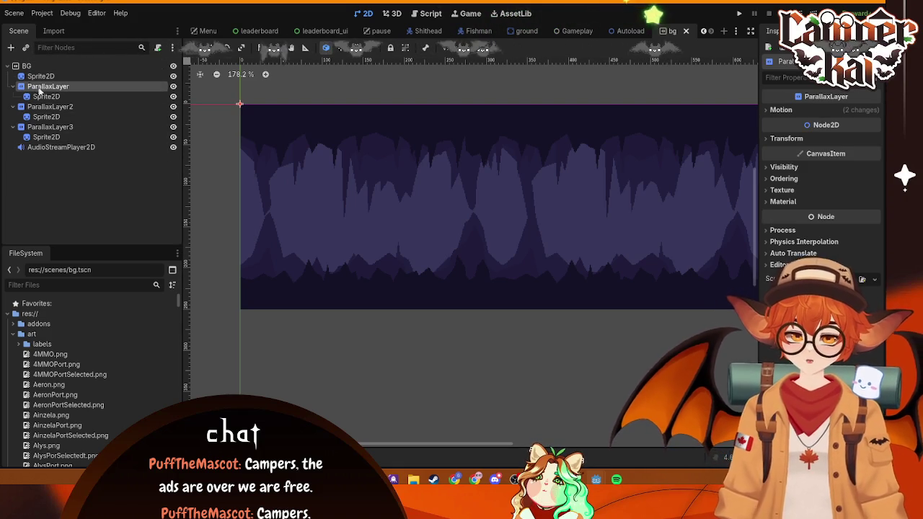
{"action": "left_click", "coordinate": [137, 66]}
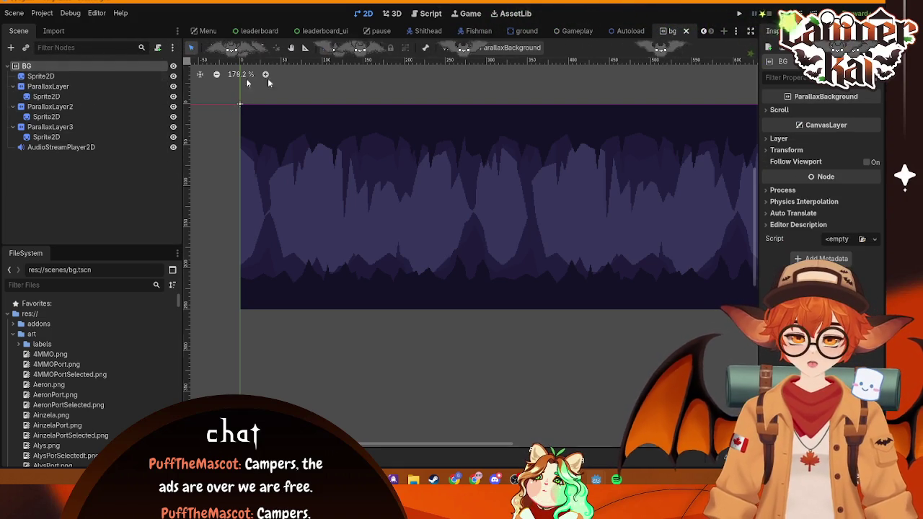
{"action": "left_click", "coordinate": [877, 3]}
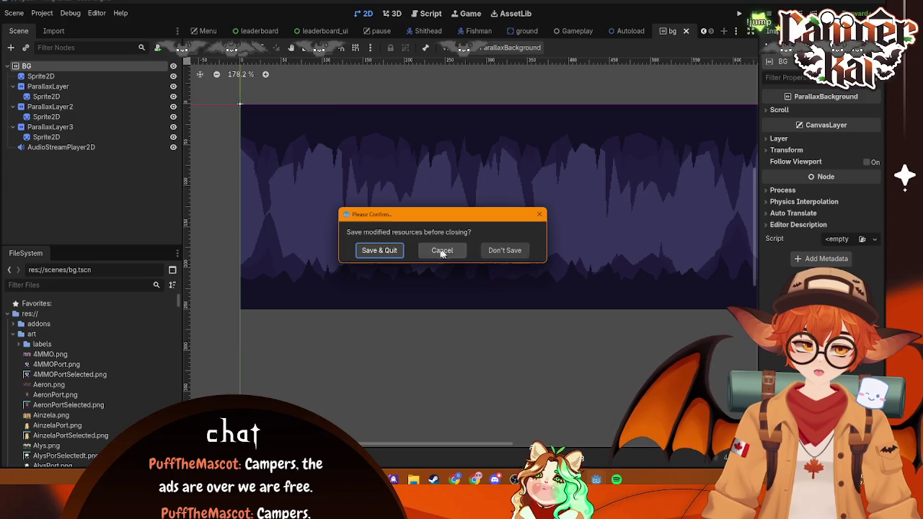
{"action": "left_click", "coordinate": [499, 251]}
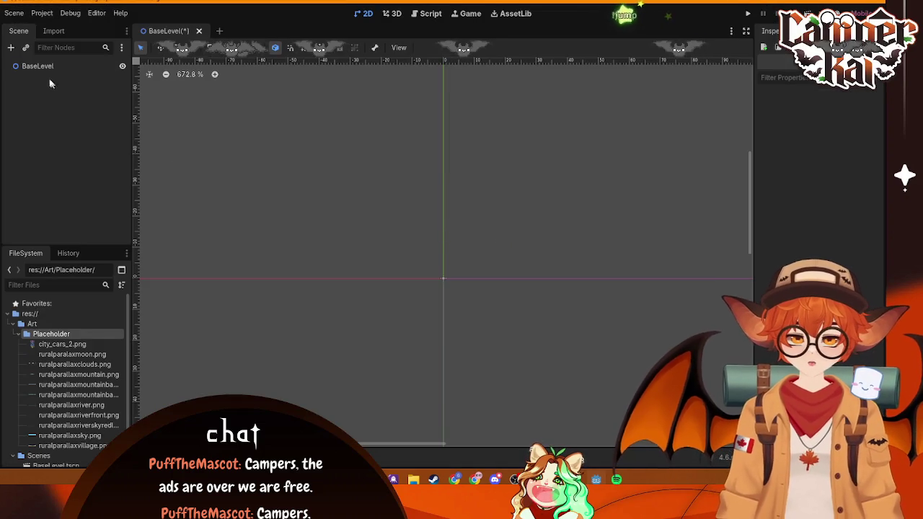
- Create a Parallax2D child under BaseLevel from the 'paralla' node search
{"action": "left_click", "coordinate": [27, 65]}
{"action": "left_click", "coordinate": [11, 48]}
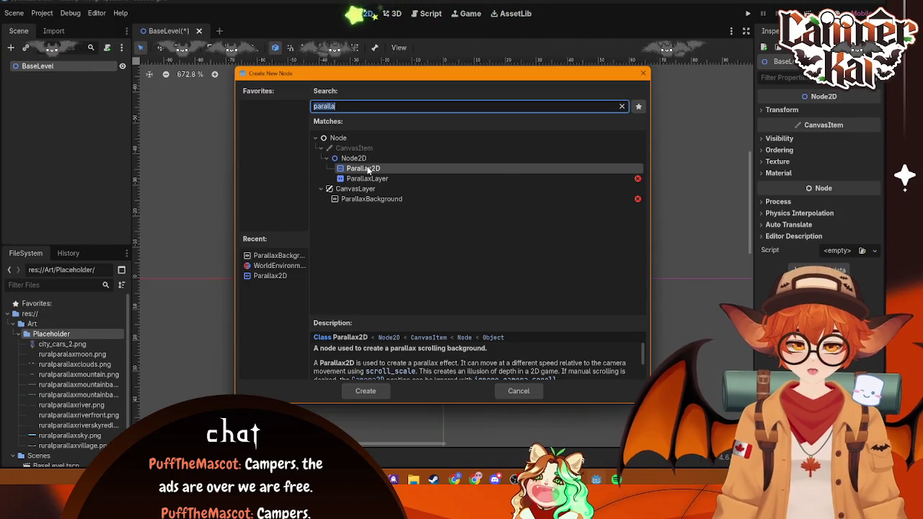
{"action": "scroll", "coordinate": [463, 365], "scroll_direction": "down", "scroll_amount": 1}
{"action": "scroll", "coordinate": [463, 365], "scroll_direction": "down", "scroll_amount": 1}
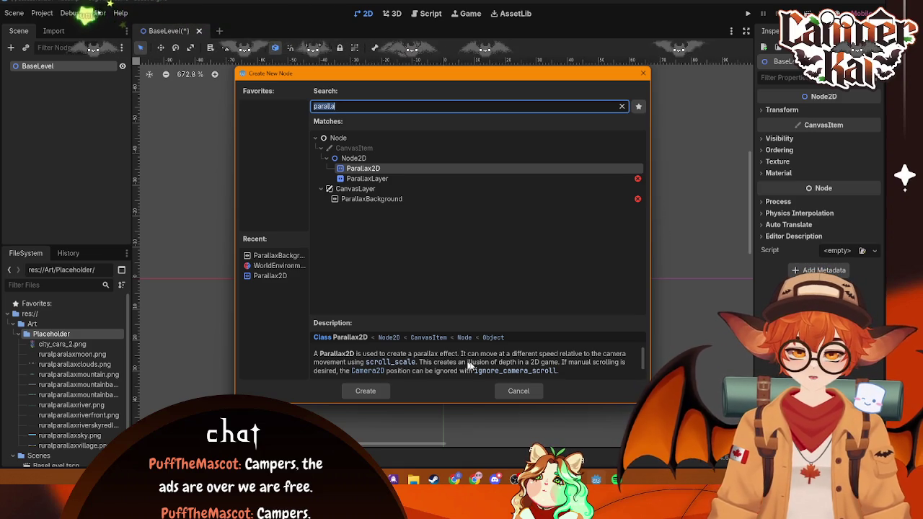
{"action": "left_click", "coordinate": [363, 390]}
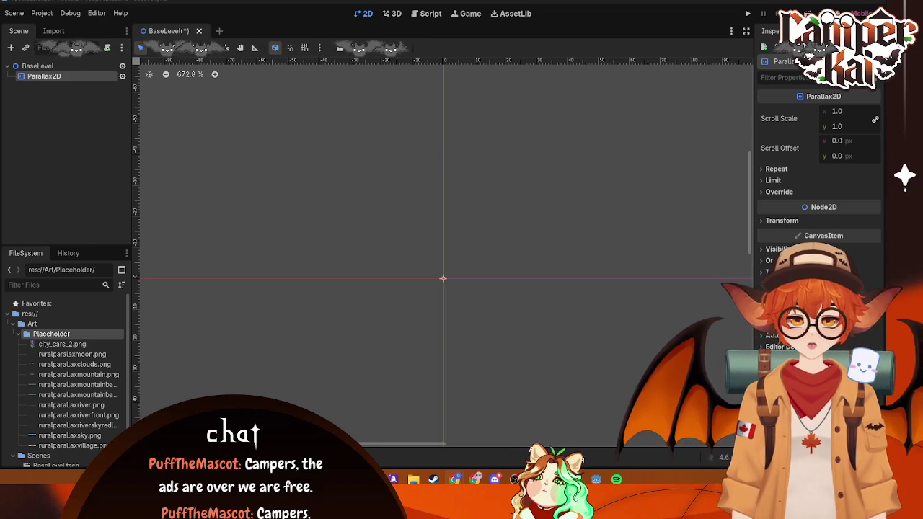
- Read the 2D Parallax docs down to Scroll scale, then return to rename Parallax2D
{"action": "key", "text": "alt+Tab"}
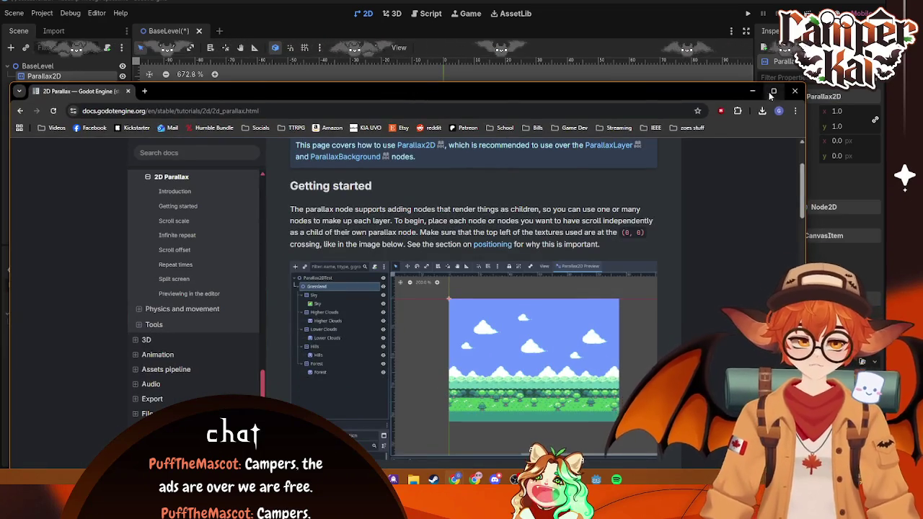
{"action": "left_click", "coordinate": [772, 92]}
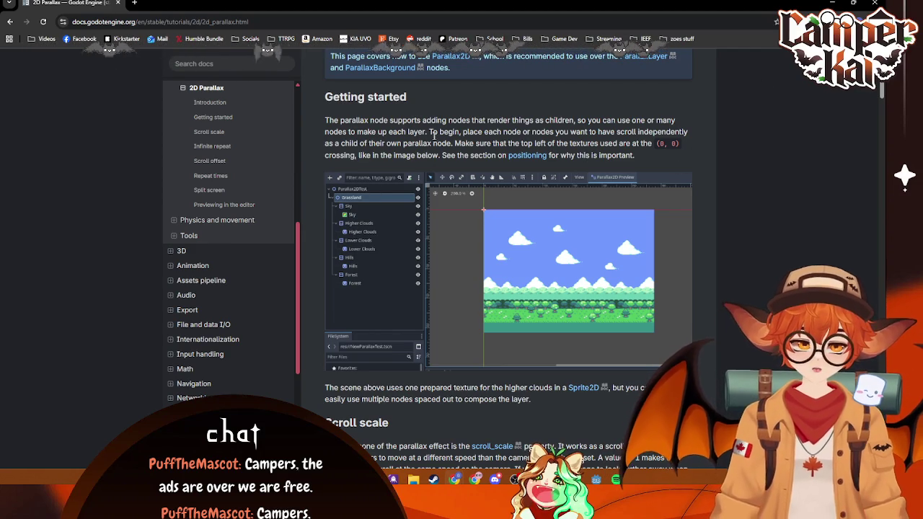
{"action": "scroll", "coordinate": [513, 224], "scroll_direction": "down", "scroll_amount": 6}
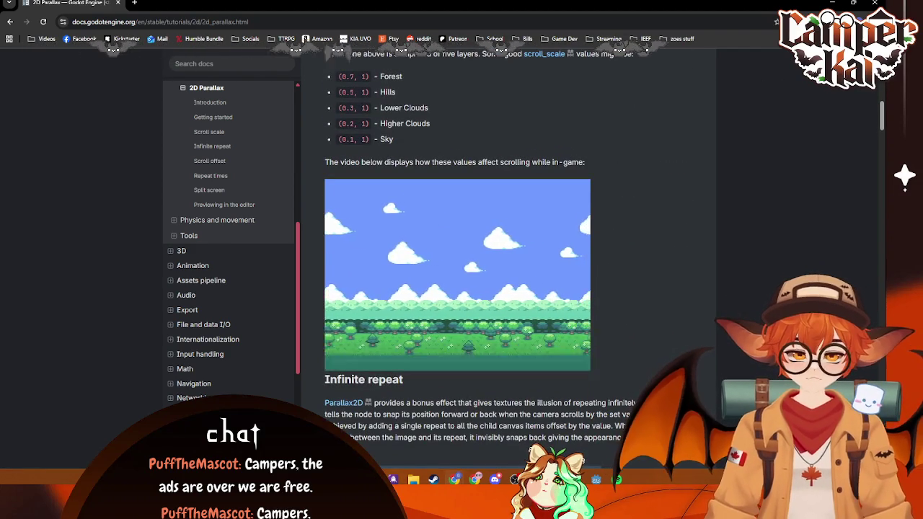
{"action": "key", "text": "alt+Tab"}
{"action": "left_click", "coordinate": [54, 76]}
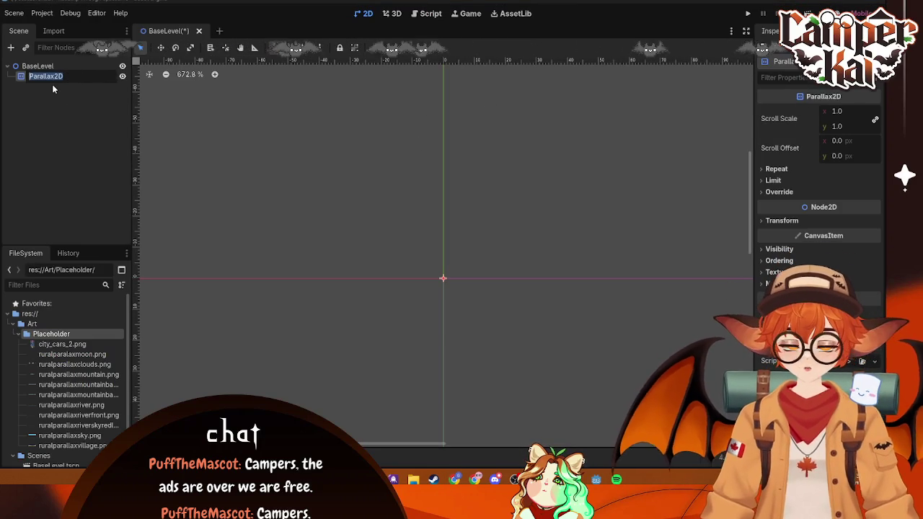
- Rename the Parallax2D node to SkyP2D and duplicate it
{"action": "type", "text": "Sky"}
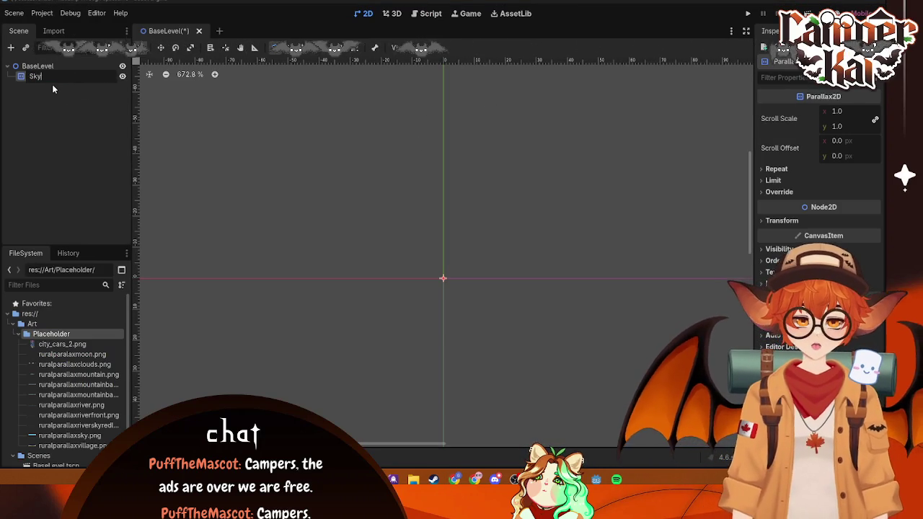
{"action": "type", "text": "Laye"}
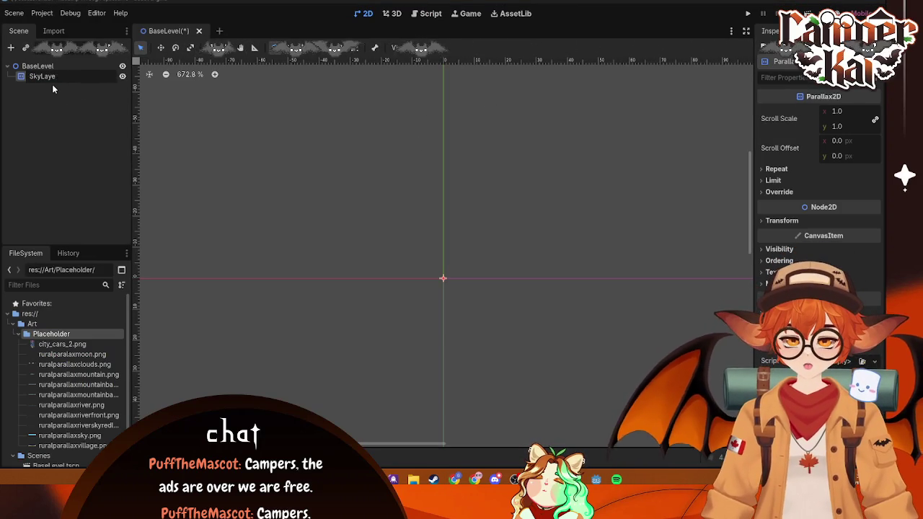
{"action": "key", "text": "BackSpace"}
{"action": "key", "text": "BackSpace"}
{"action": "type", "text": "P2D"}
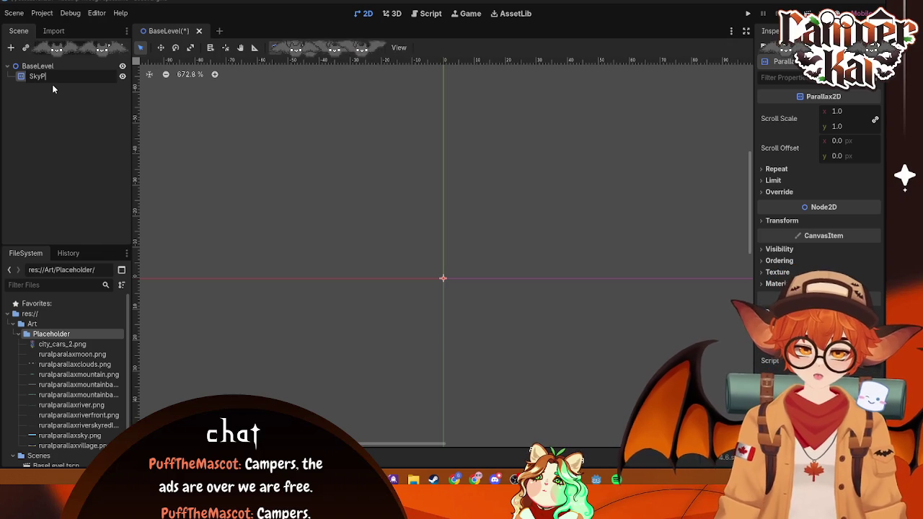
{"action": "key", "text": "Return"}
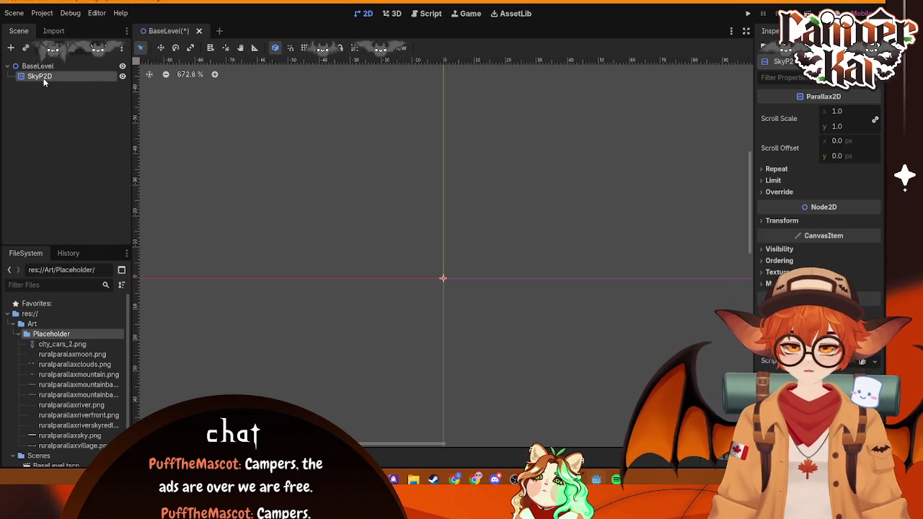
{"action": "key", "text": "ctrl+d"}
{"action": "key", "text": "ctrl+d"}
- Rename the copied layer to MidGroundP2D and the original SkyP2D to BackGroundP2D
{"action": "right_click", "coordinate": [54, 86]}
{"action": "left_click", "coordinate": [93, 166]}
{"action": "key", "text": "BackSpace"}
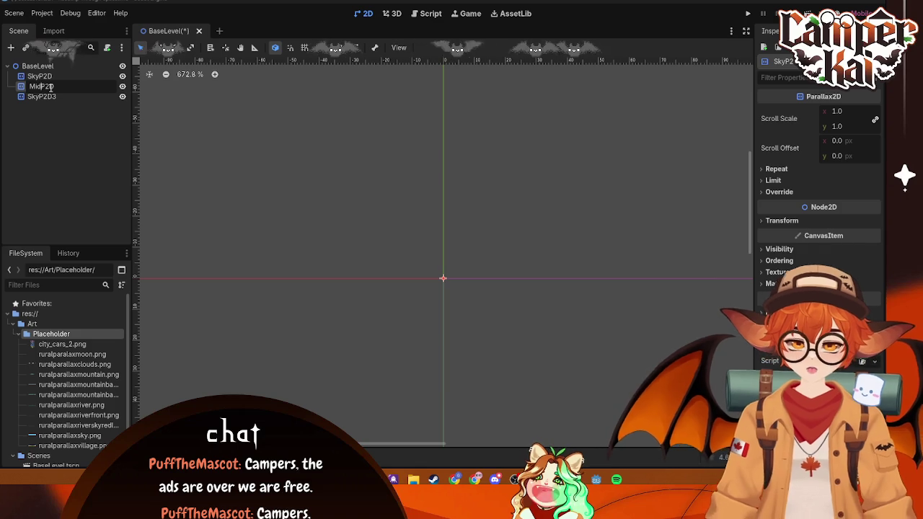
{"action": "type", "text": "Groun"}
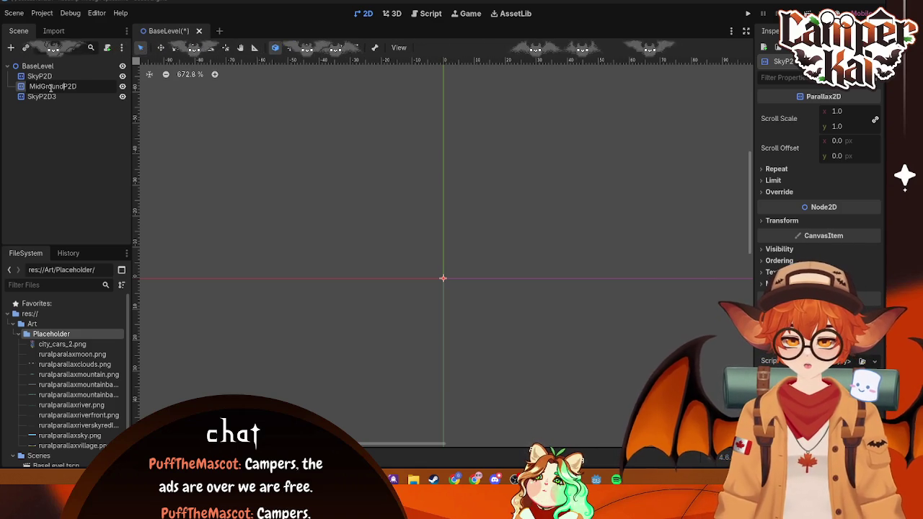
{"action": "double_click", "coordinate": [70, 77]}
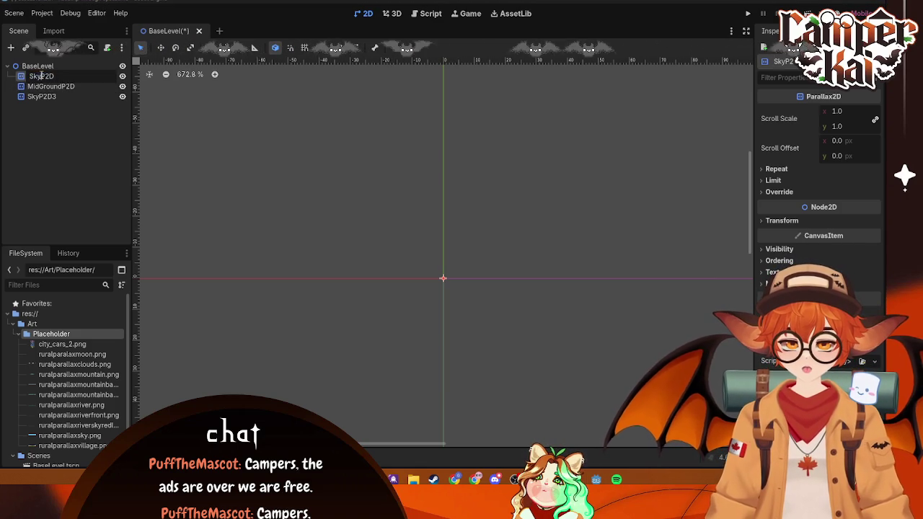
{"action": "key", "text": "BackSpace"}
{"action": "key", "text": "BackSpace"}
{"action": "key", "text": "BackSpace"}
{"action": "type", "text": "ackgro"}
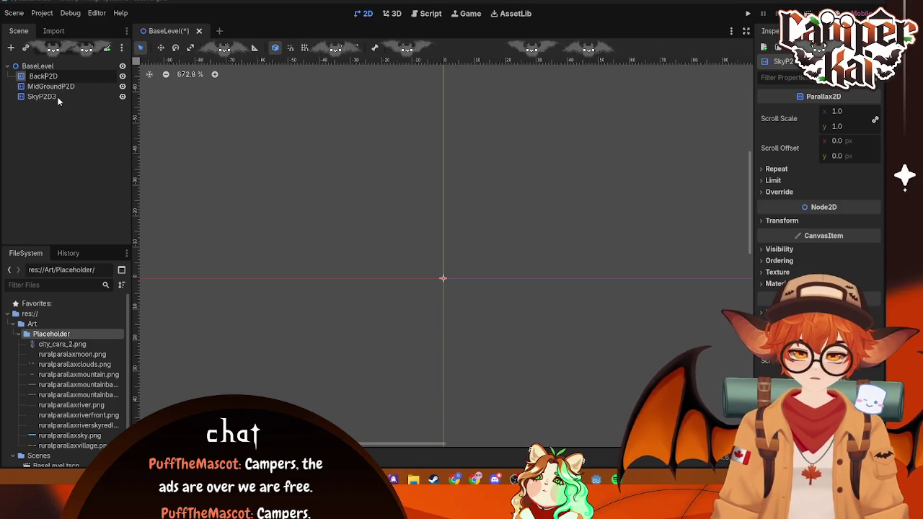
{"action": "type", "text": "und"}
{"action": "key", "text": "Return"}
- Rename the third layer SkyP2D3 to ForeGroundP2D and reselect BaseLevel
{"action": "double_click", "coordinate": [58, 97]}
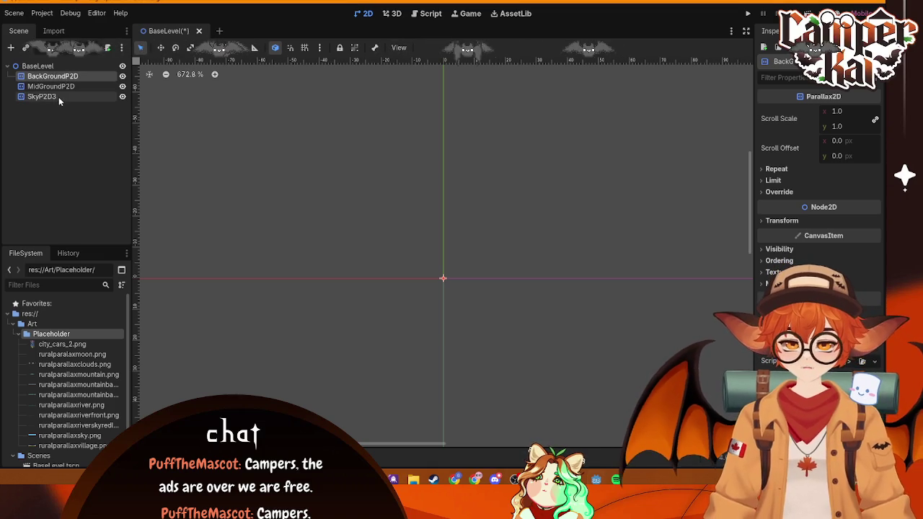
{"action": "left_click", "coordinate": [41, 96]}
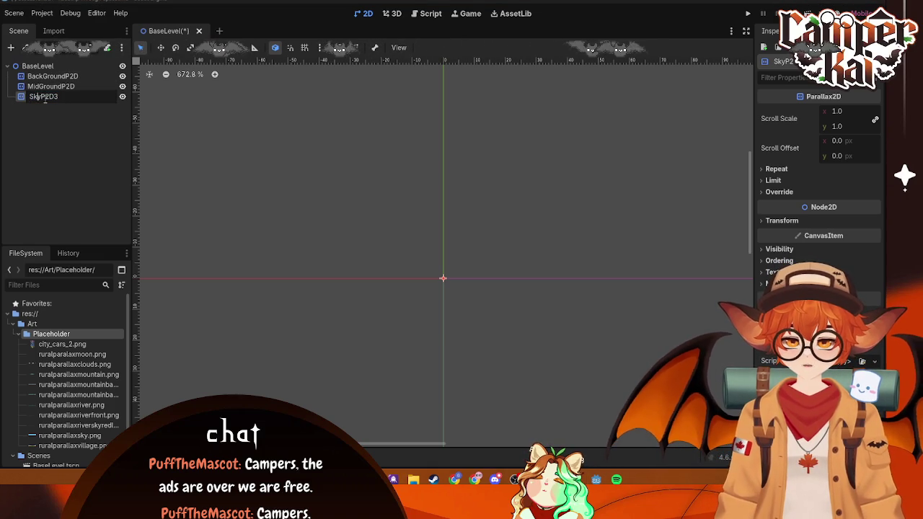
{"action": "key", "text": "BackSpace"}
{"action": "key", "text": "BackSpace"}
{"action": "key", "text": "BackSpace"}
{"action": "type", "text": "Fore"}
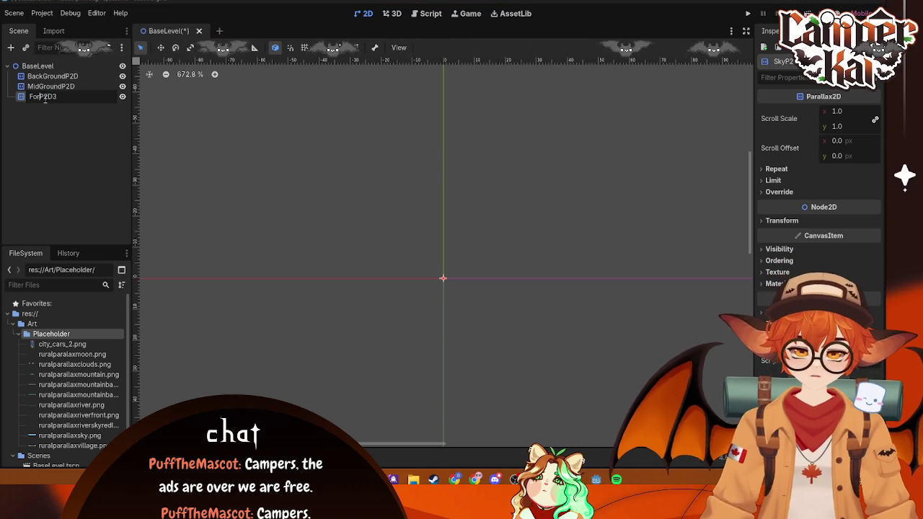
{"action": "type", "text": "Ground"}
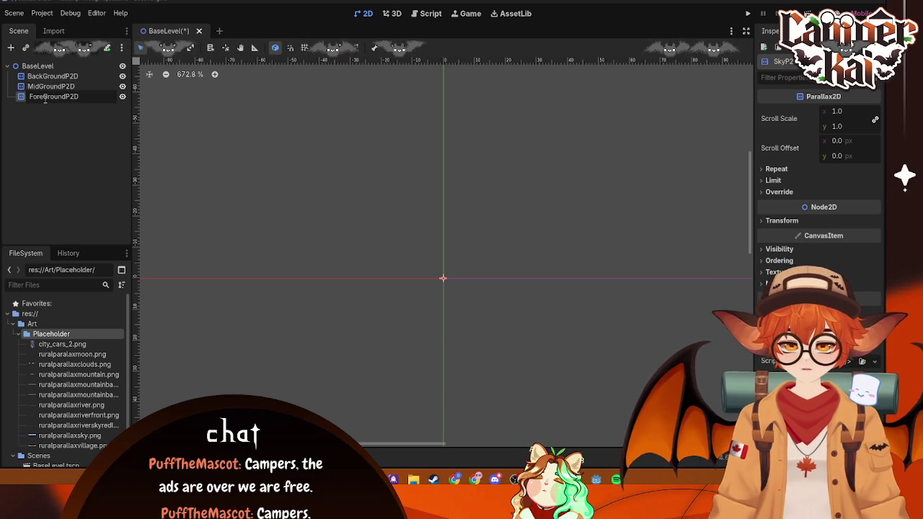
{"action": "key", "text": "Return"}
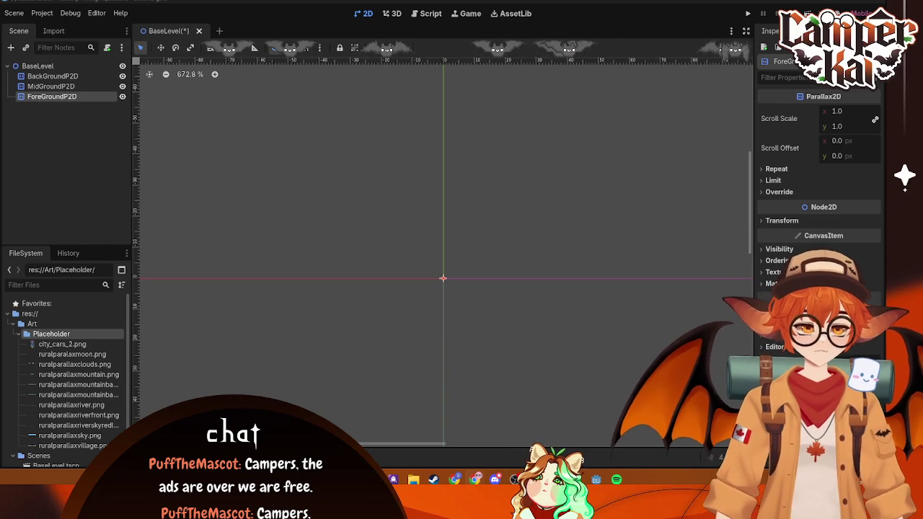
{"action": "left_click", "coordinate": [115, 147]}
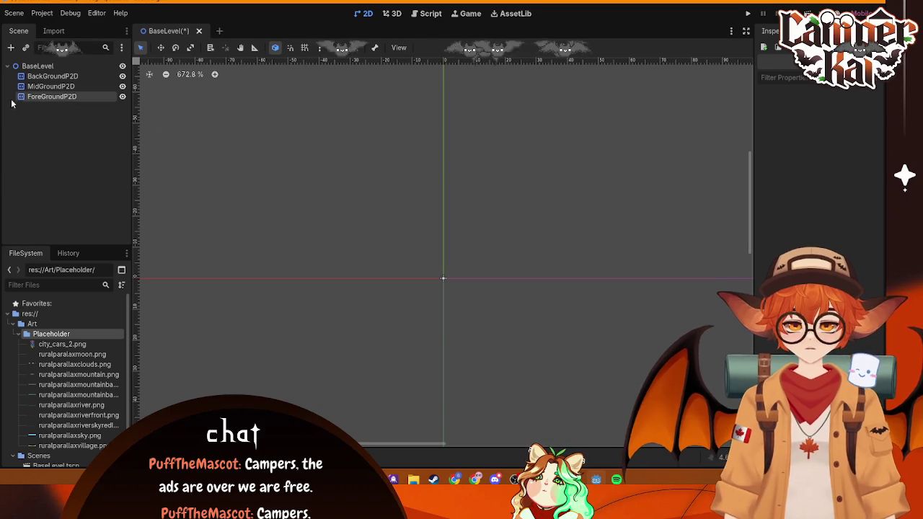
{"action": "left_click", "coordinate": [38, 66]}
- Add a plain Node2D child under BaseLevel
{"action": "left_click", "coordinate": [10, 48]}
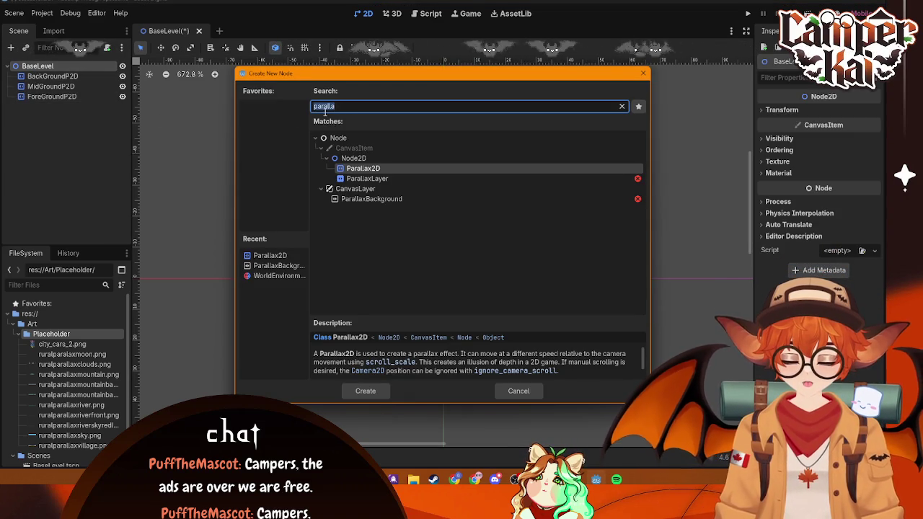
{"action": "left_click", "coordinate": [355, 160]}
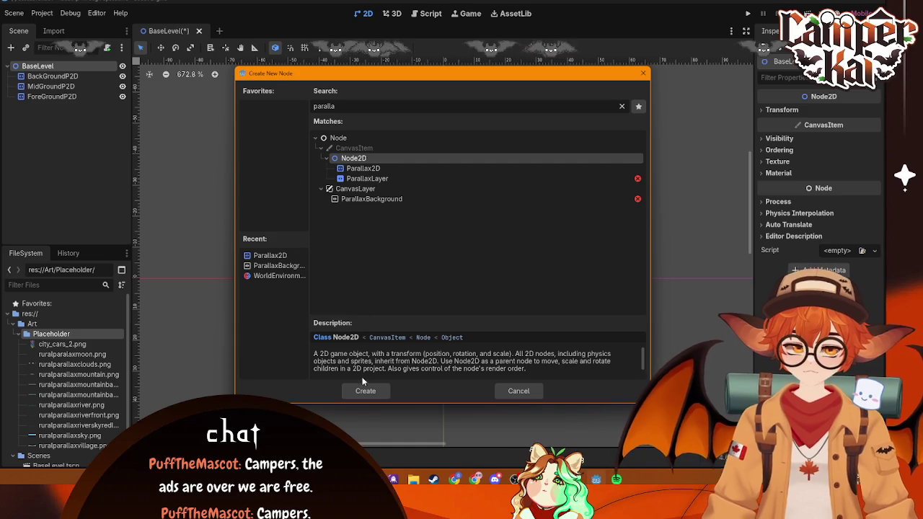
{"action": "left_click", "coordinate": [365, 391]}
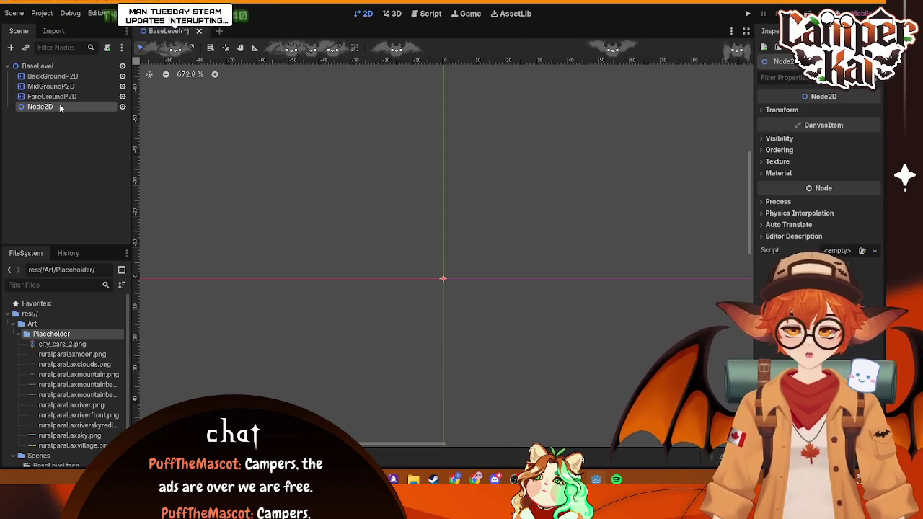
- Rename the new Node2D to CarContainer
{"action": "right_click", "coordinate": [59, 107]}
{"action": "left_click", "coordinate": [103, 191]}
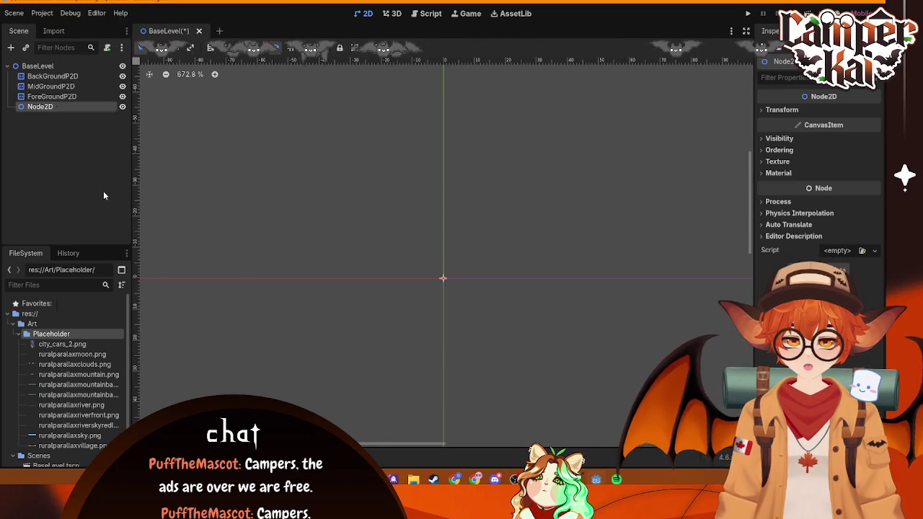
{"action": "type", "text": "Car"}
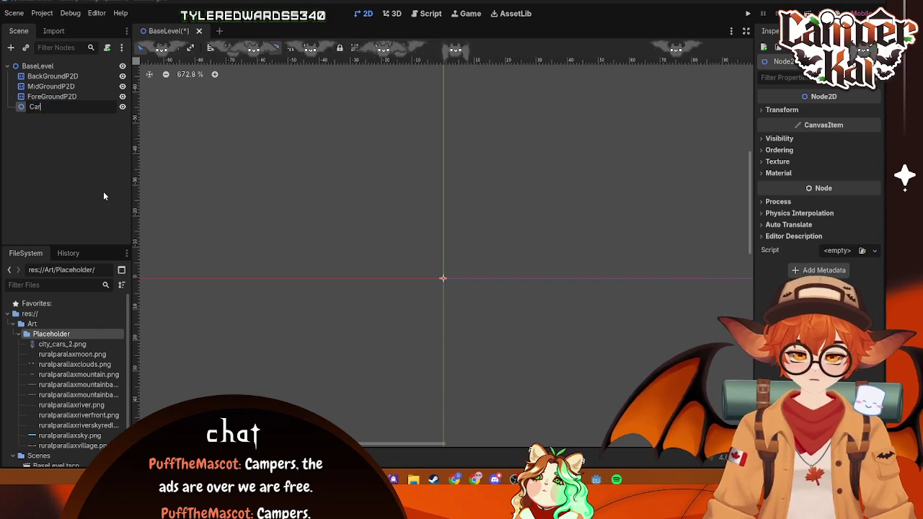
{"action": "type", "text": "Container"}
{"action": "key", "text": "Return"}
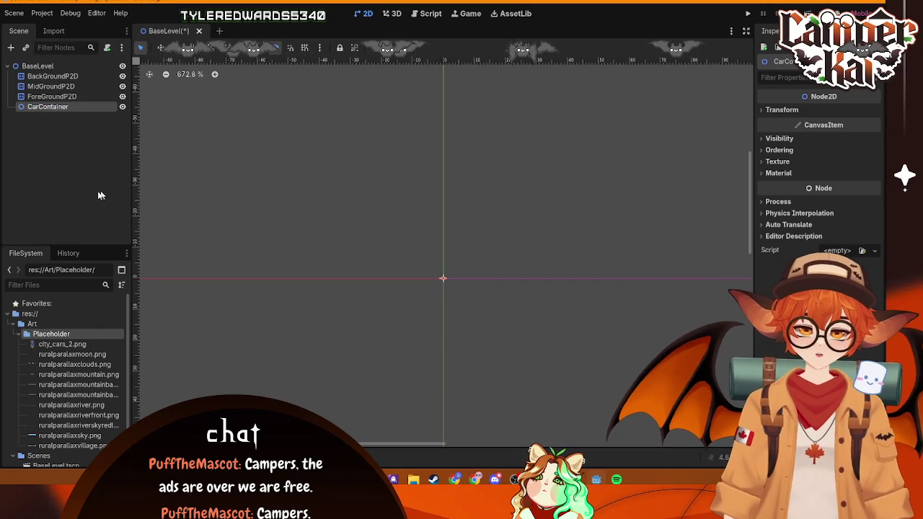
{"action": "key", "text": "F2"}
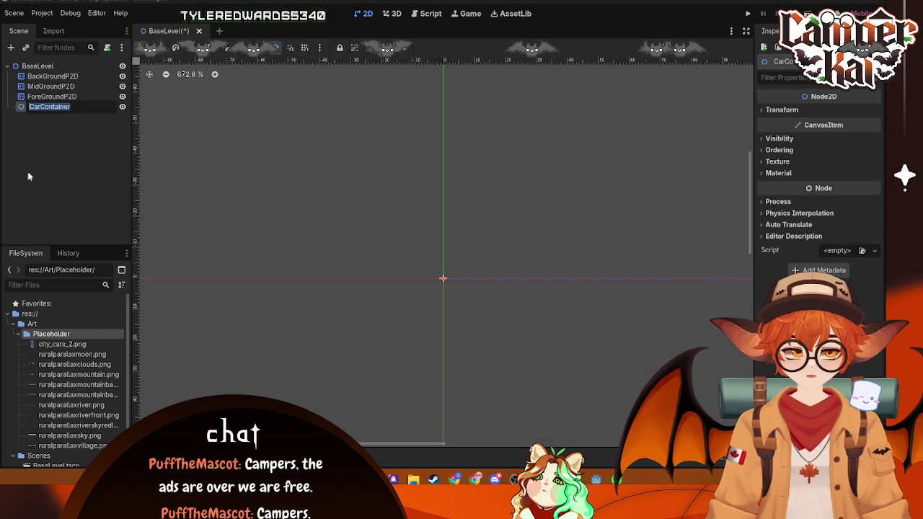
{"action": "key", "text": "Return"}
- Add an AnimatedSprite2D child under CarContainer via the node search 'sprite'
{"action": "right_click", "coordinate": [49, 111]}
{"action": "left_click", "coordinate": [72, 122]}
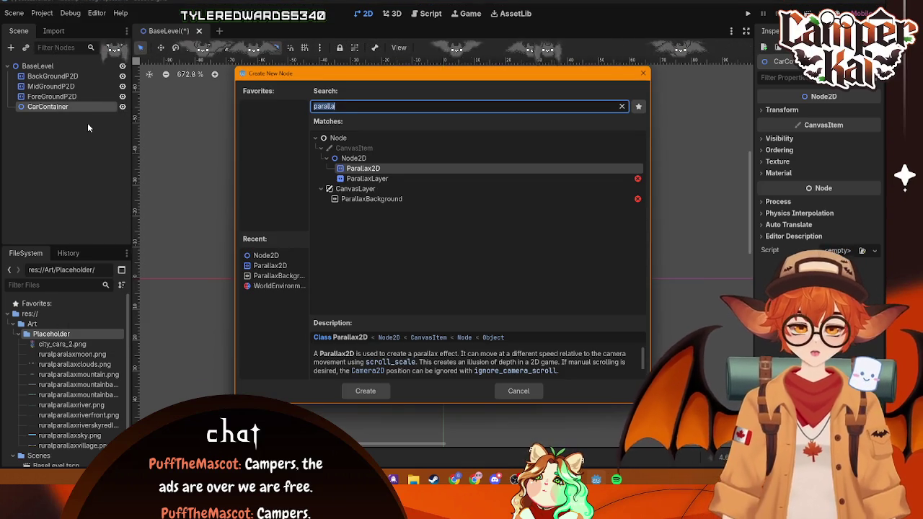
{"action": "type", "text": "CarSrp"}
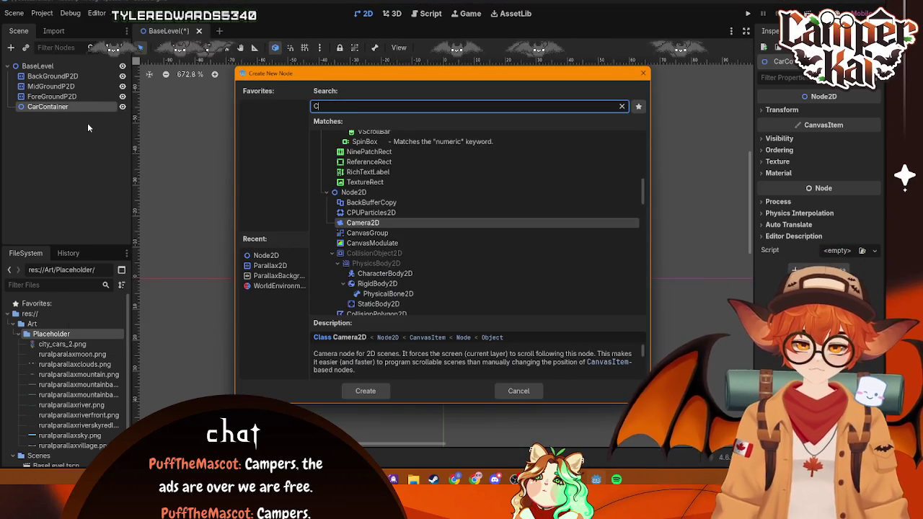
{"action": "key", "text": "BackSpace"}
{"action": "key", "text": "BackSpace"}
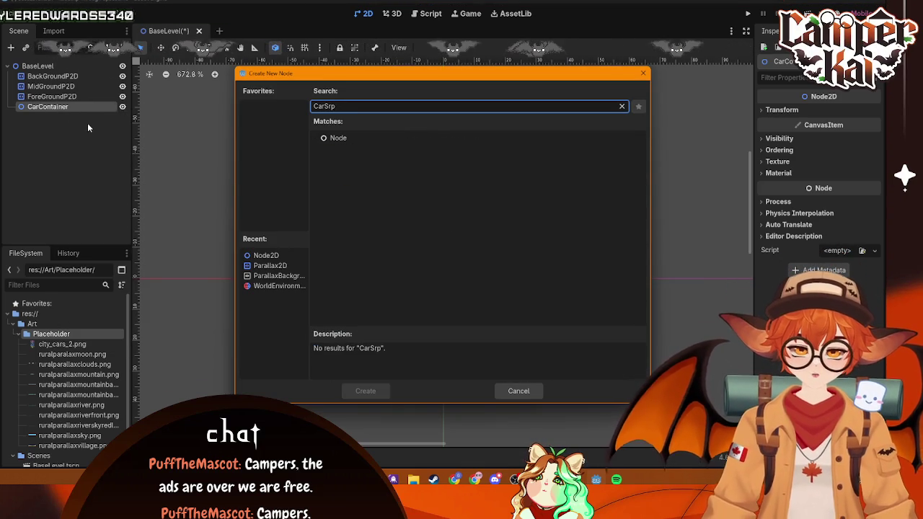
{"action": "type", "text": "pr"}
{"action": "type", "text": "ite"}
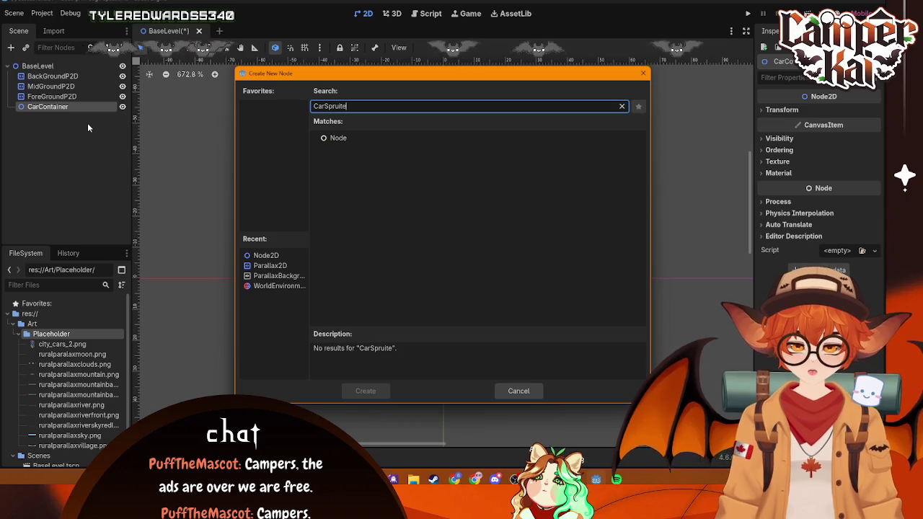
{"action": "key", "text": "BackSpace"}
{"action": "key", "text": "BackSpace"}
{"action": "key", "text": "BackSpace"}
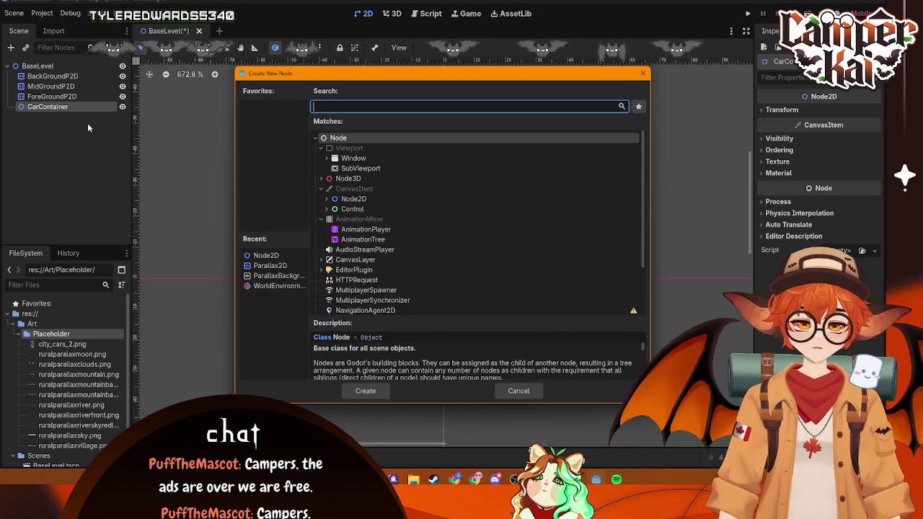
{"action": "type", "text": "Spire"}
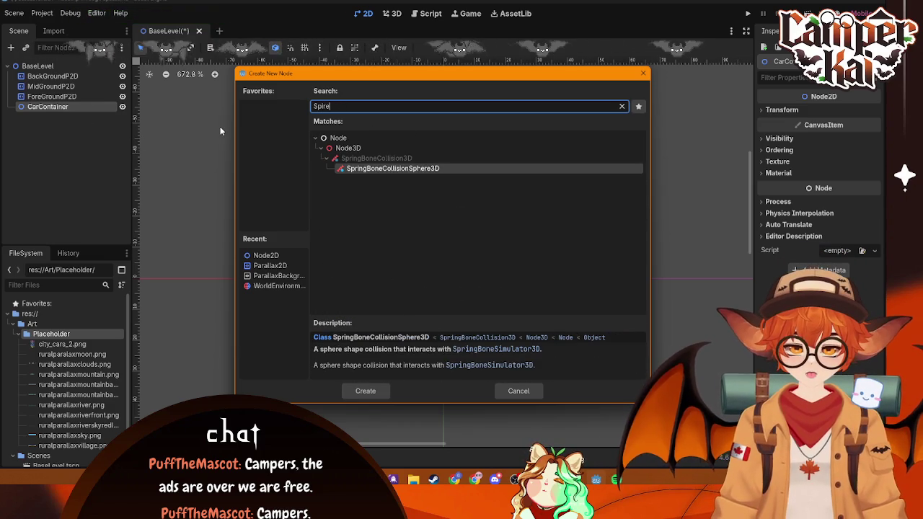
{"action": "key", "text": "BackSpace"}
{"action": "type", "text": "it"}
{"action": "key", "text": "BackSpace"}
{"action": "key", "text": "BackSpace"}
{"action": "key", "text": "BackSpace"}
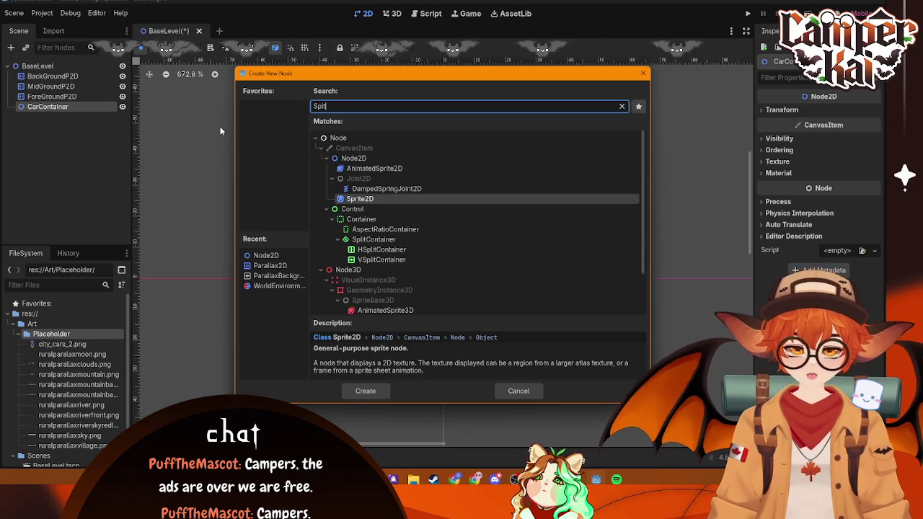
{"action": "type", "text": "rite"}
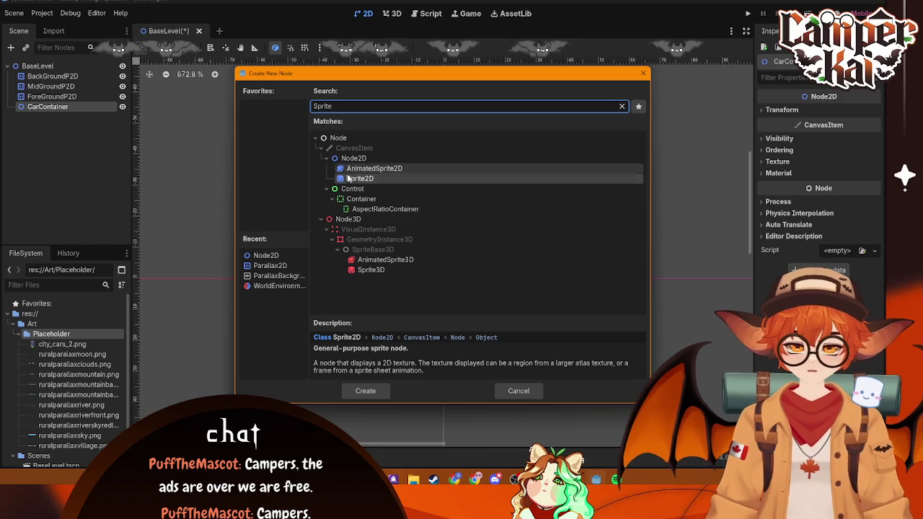
{"action": "left_click", "coordinate": [368, 170]}
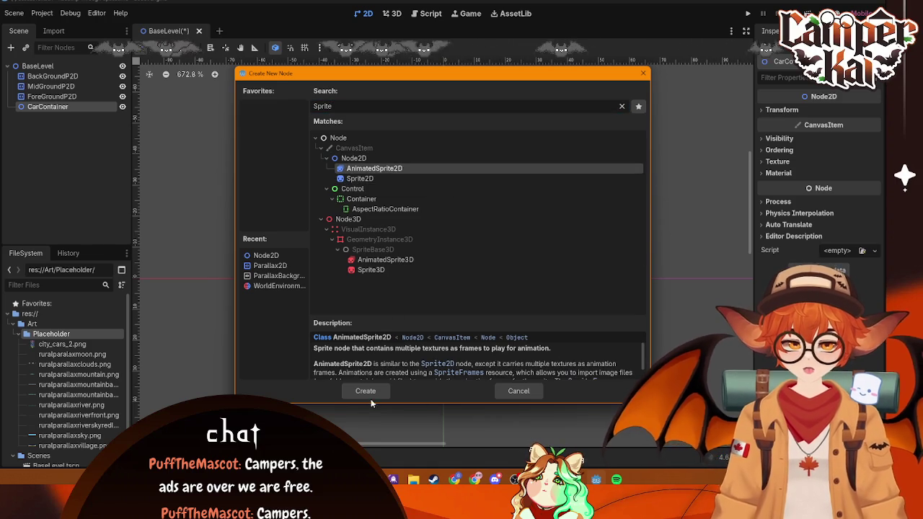
{"action": "left_click", "coordinate": [371, 392]}
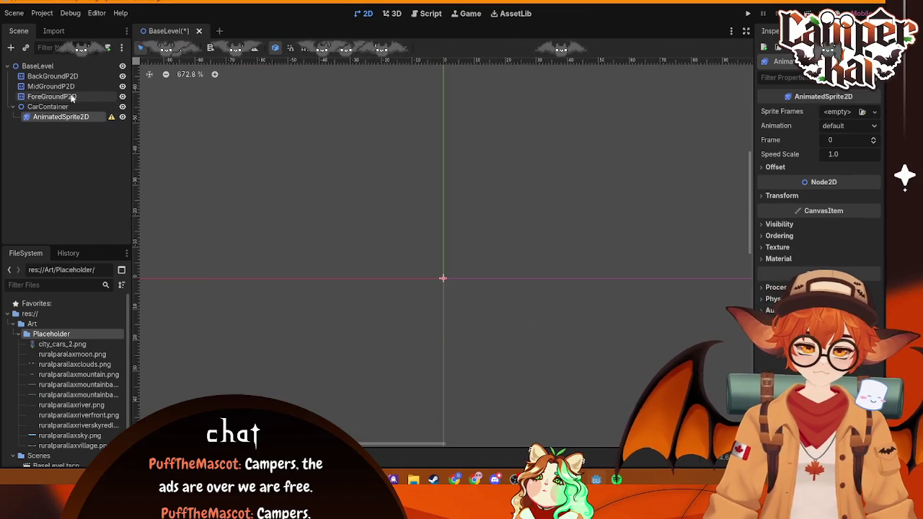
- Preview the city_cars_2.png sprite sheet and reselect the AnimatedSprite2D node
{"action": "left_click", "coordinate": [57, 107]}
{"action": "left_click", "coordinate": [63, 116]}
{"action": "left_click", "coordinate": [58, 106]}
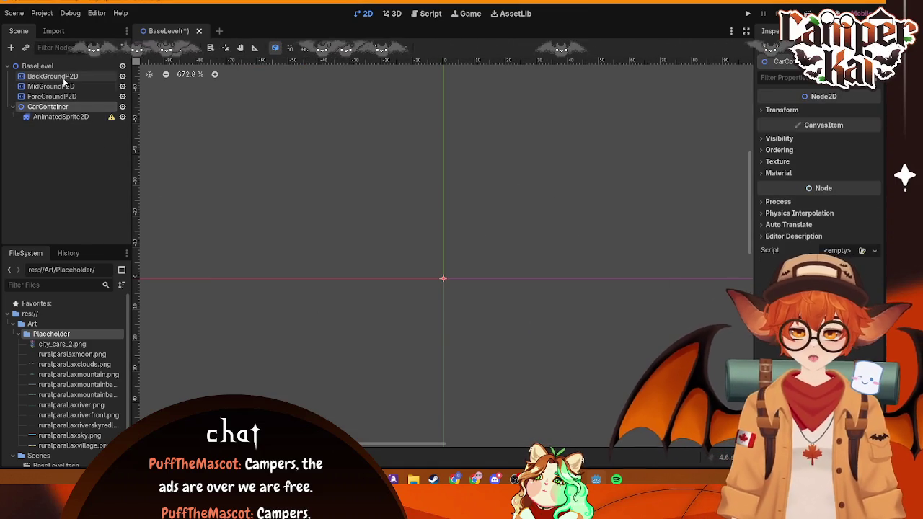
{"action": "left_click", "coordinate": [53, 75]}
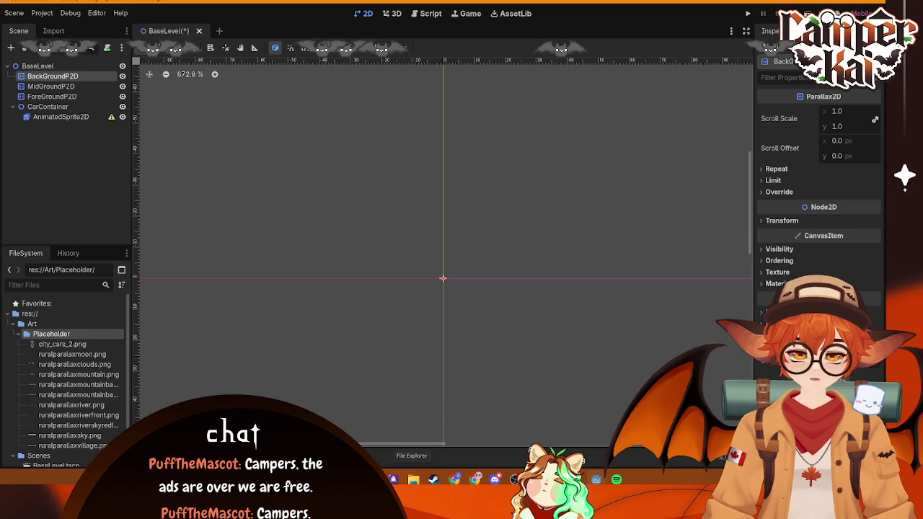
{"action": "left_click", "coordinate": [65, 344]}
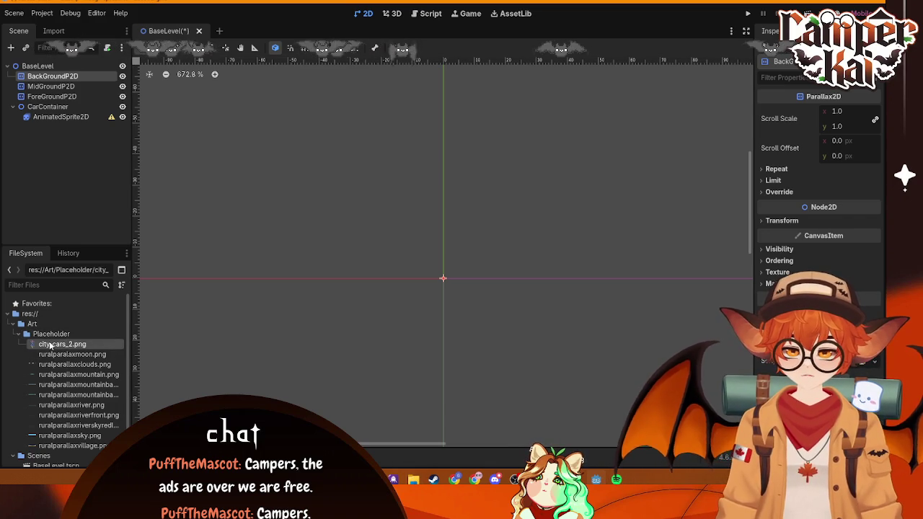
{"action": "left_click", "coordinate": [72, 117]}
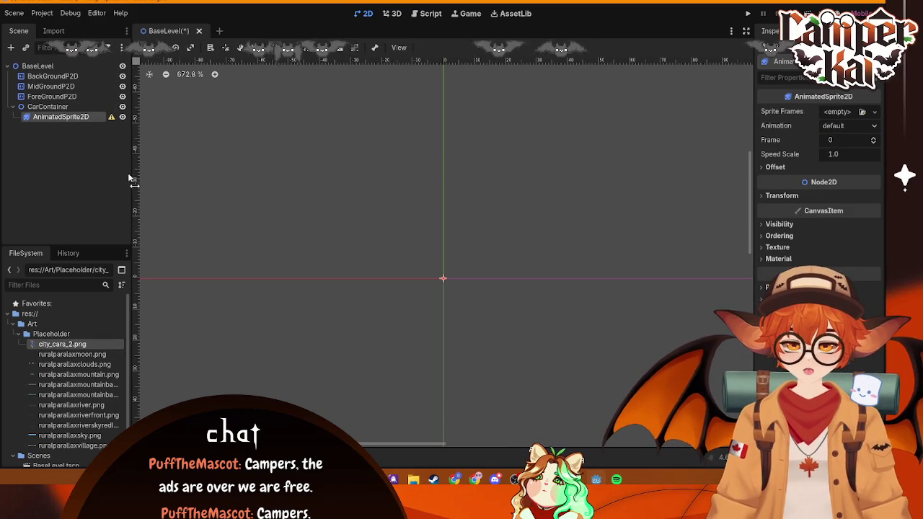
{"action": "double_click", "coordinate": [62, 344]}
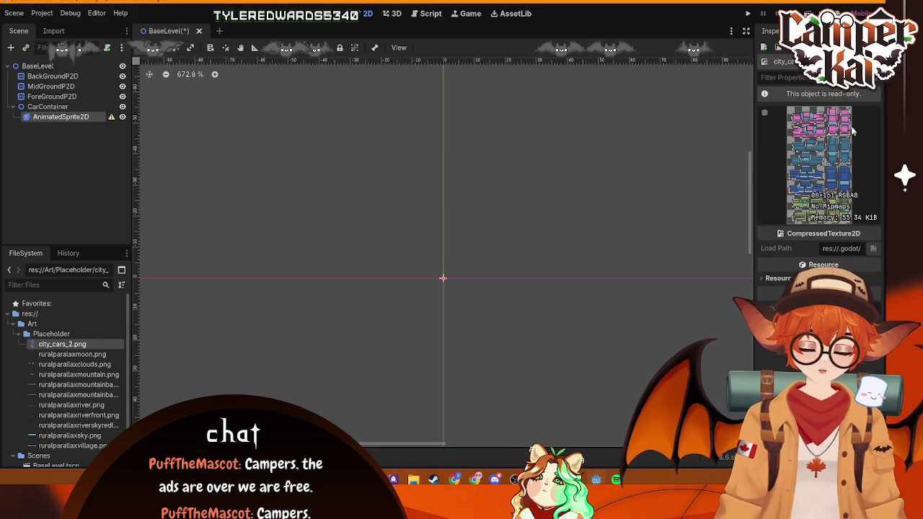
{"action": "left_click", "coordinate": [74, 117]}
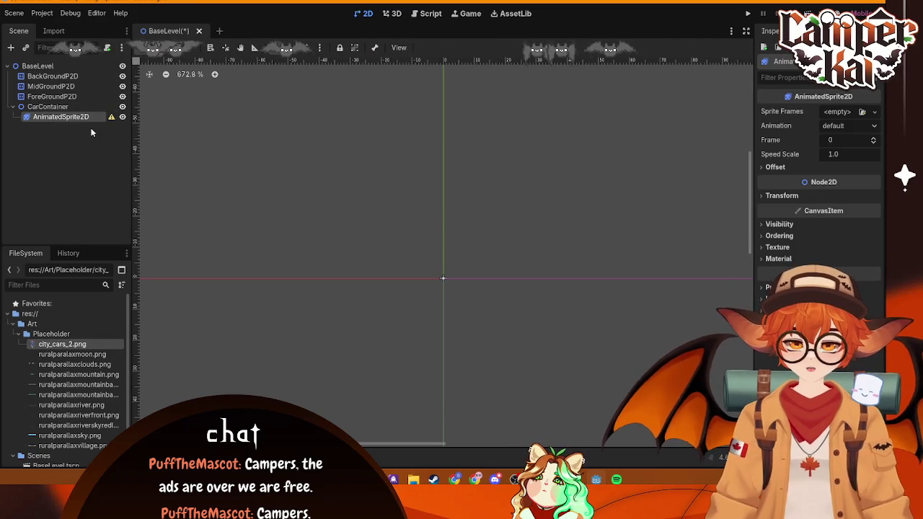
{"action": "key", "text": "shift+s"}
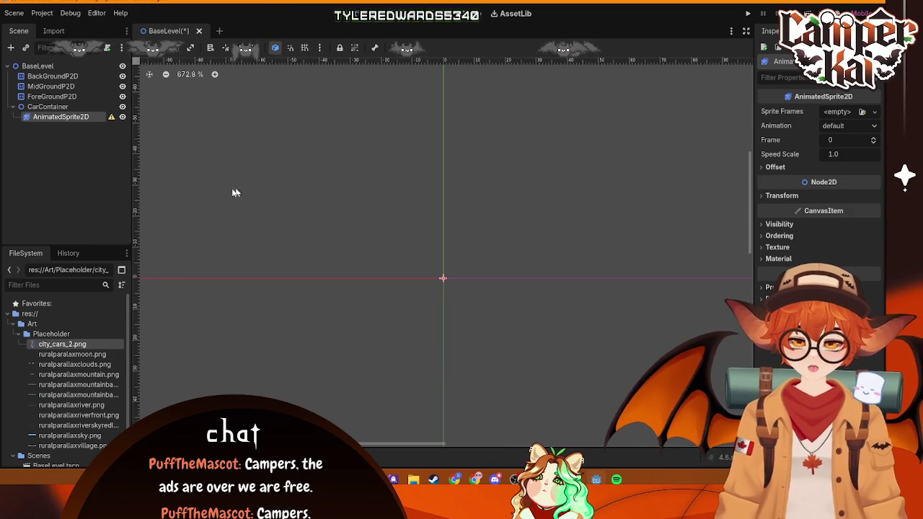
{"action": "left_click", "coordinate": [83, 345]}
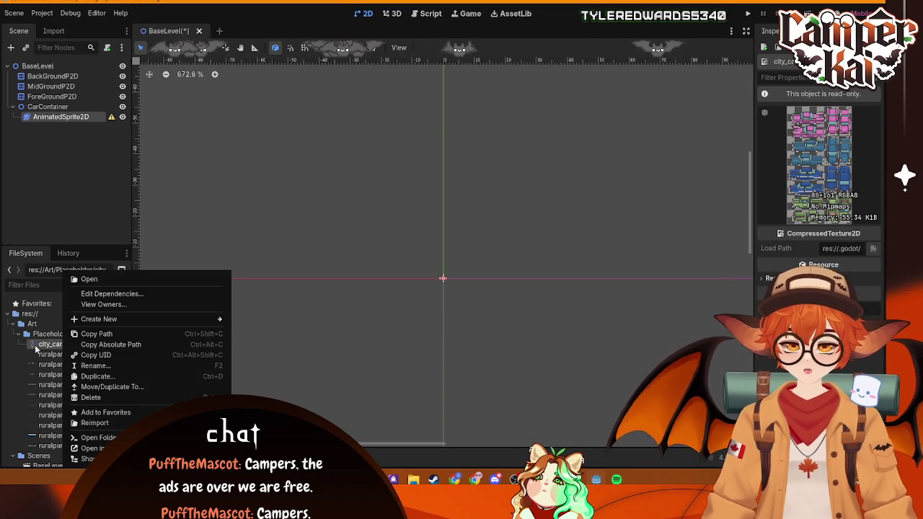
{"action": "key", "text": "Escape"}
{"action": "left_click", "coordinate": [61, 117]}
- Delete the AnimatedSprite2D node from CarContainer
{"action": "key", "text": "Delete"}
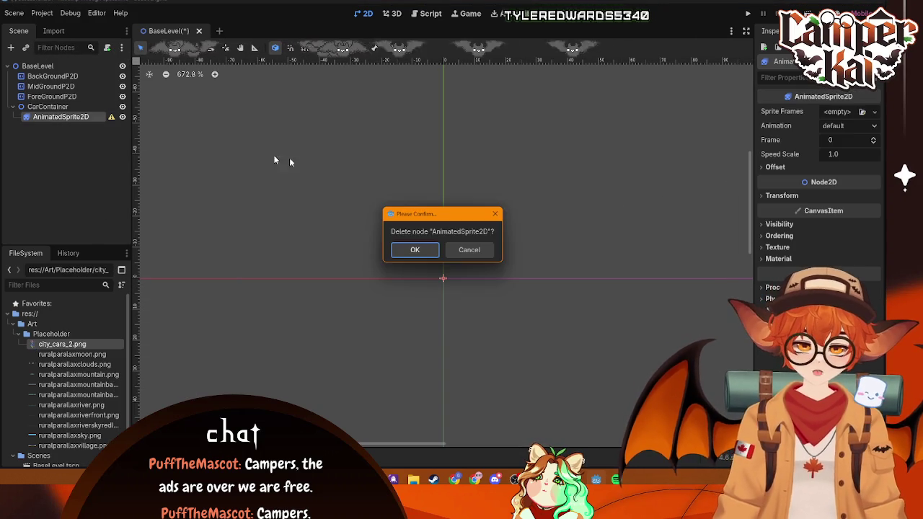
{"action": "left_click", "coordinate": [414, 250]}
{"action": "left_click", "coordinate": [65, 107]}
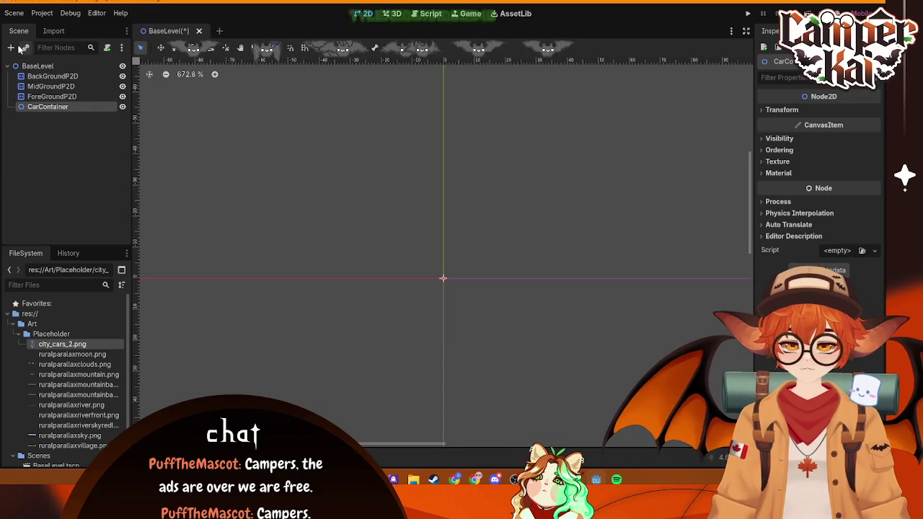
- Create a Sprite2D child under CarContainer from the 'sprite' search
{"action": "left_click", "coordinate": [12, 48]}
{"action": "type", "text": "sprite"}
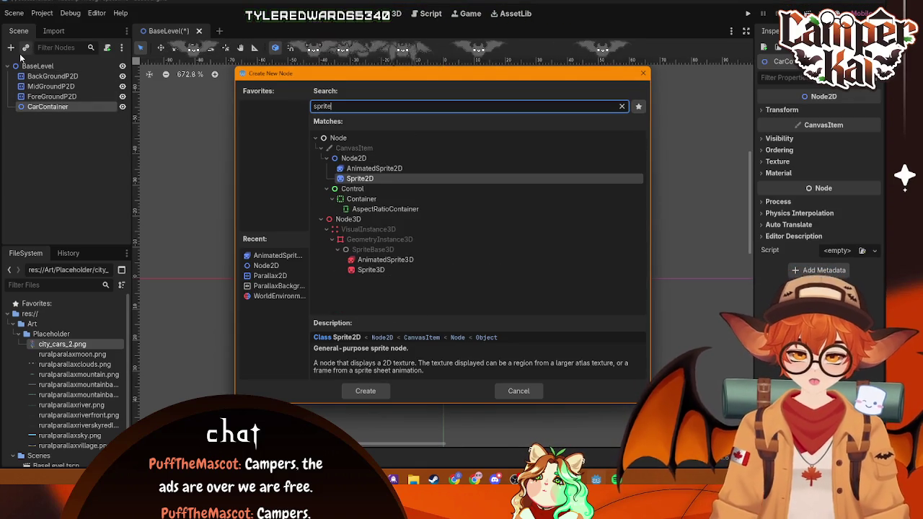
{"action": "left_click", "coordinate": [369, 391]}
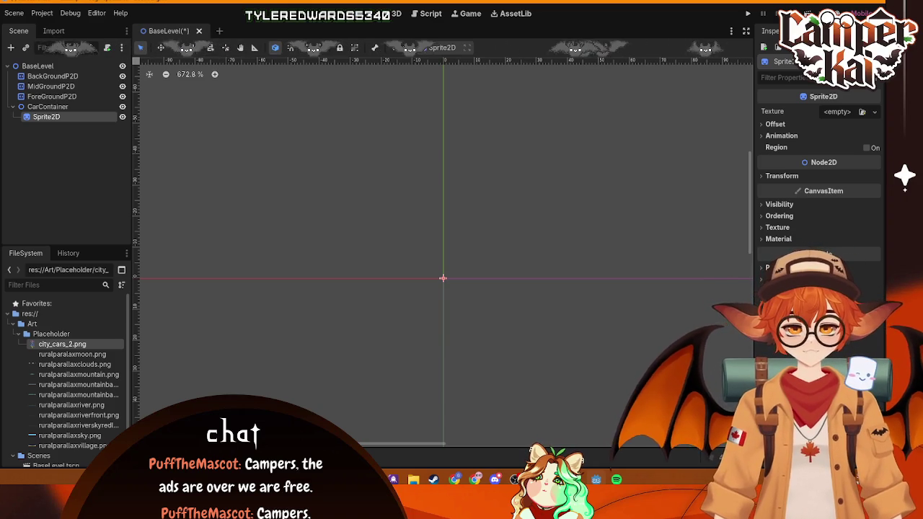
{"action": "left_click", "coordinate": [61, 179]}
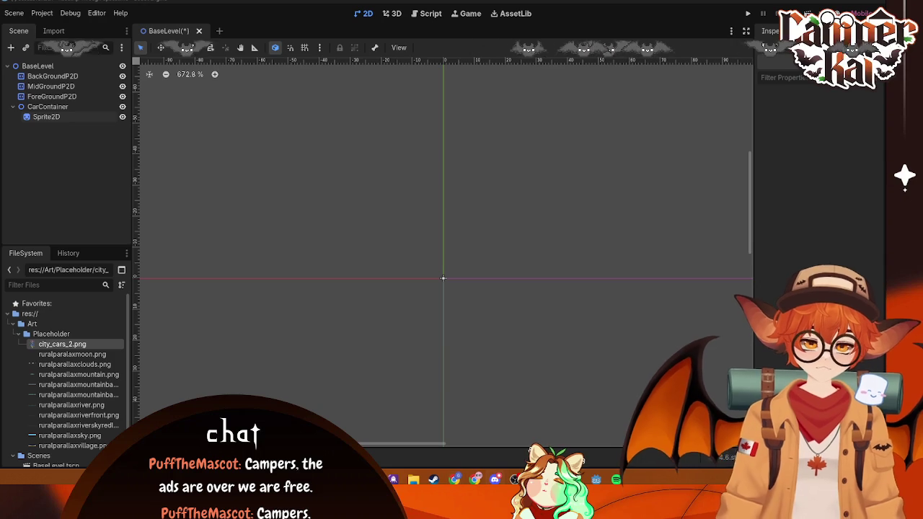
- Load city_cars_2.png as the Sprite2D's texture via Quick Load and zoom out
{"action": "left_click", "coordinate": [59, 116]}
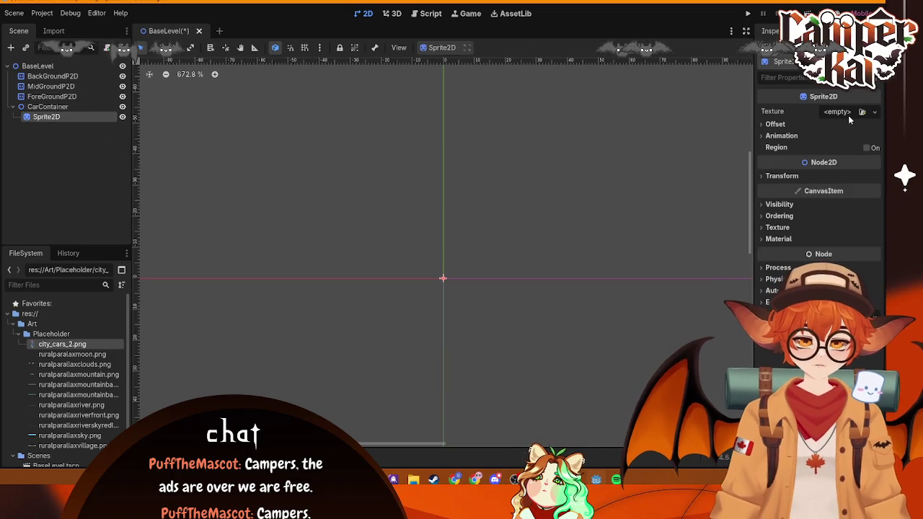
{"action": "left_click", "coordinate": [863, 112]}
{"action": "double_click", "coordinate": [352, 148]}
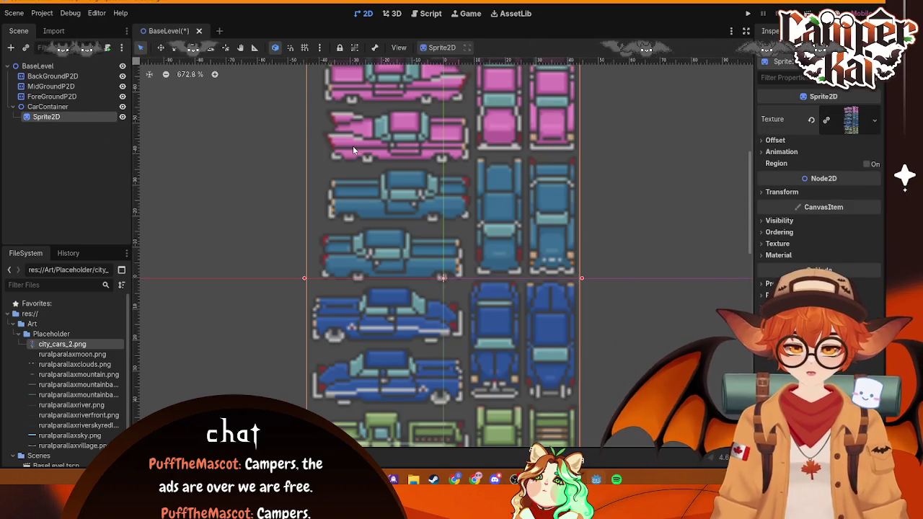
{"action": "left_click", "coordinate": [874, 119]}
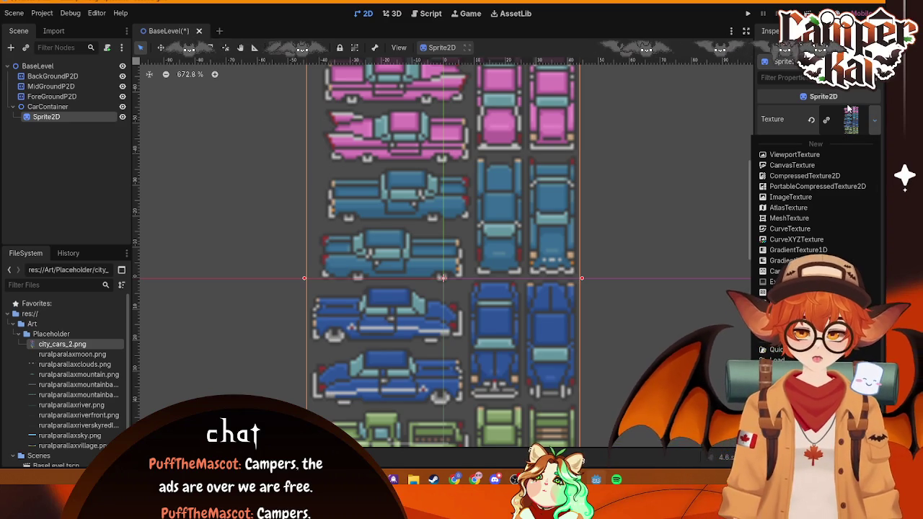
{"action": "left_click", "coordinate": [874, 120]}
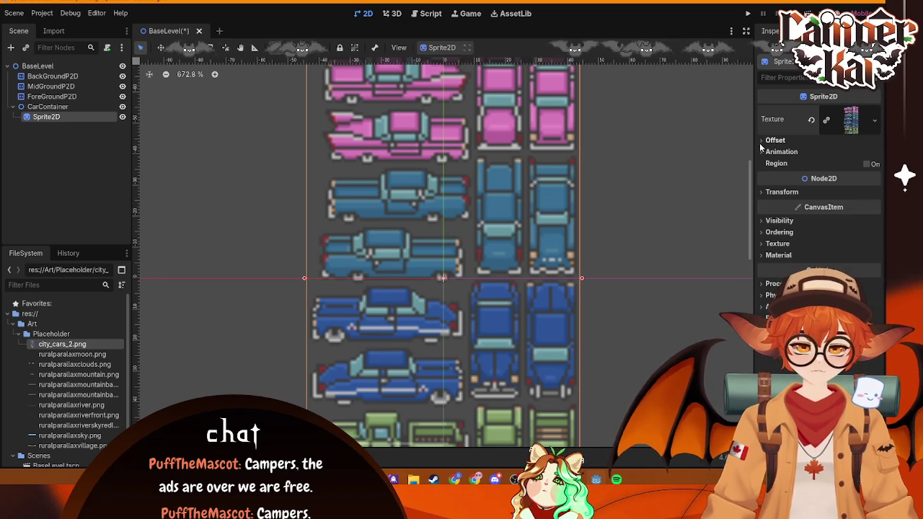
{"action": "scroll", "coordinate": [518, 173], "scroll_direction": "down", "scroll_amount": 3}
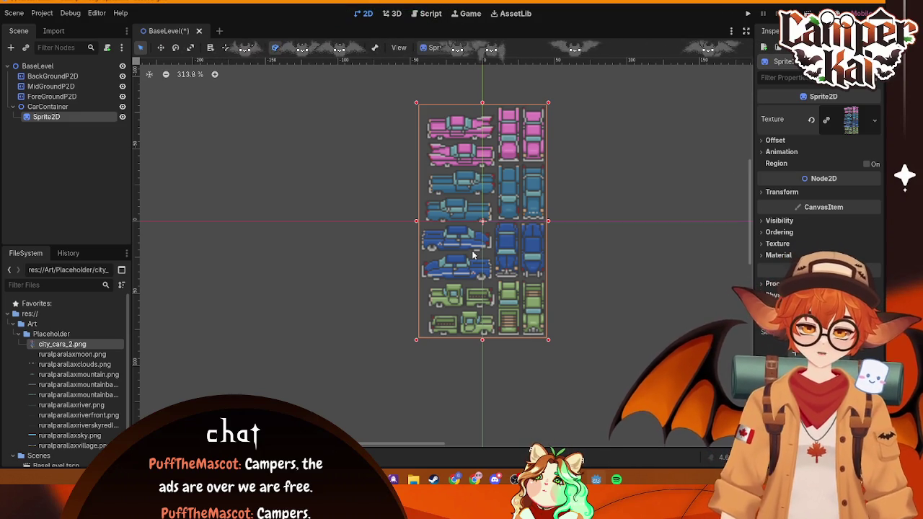
- Delete the car sprite node so CarContainer has no children
{"action": "key", "text": "Delete"}
{"action": "key", "text": "Return"}
{"action": "key", "text": "ctrl+z"}
{"action": "key", "text": "ctrl+z"}
{"action": "key", "text": "ctrl+z"}
{"action": "key", "text": "ctrl+z"}
{"action": "left_click", "coordinate": [62, 118]}
{"action": "key", "text": "Delete"}
{"action": "key", "text": "Return"}
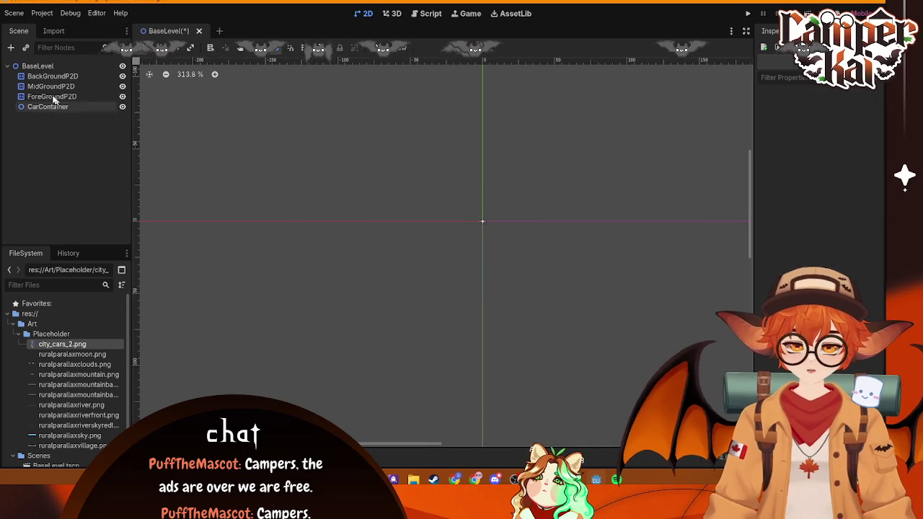
{"action": "left_click", "coordinate": [52, 77]}
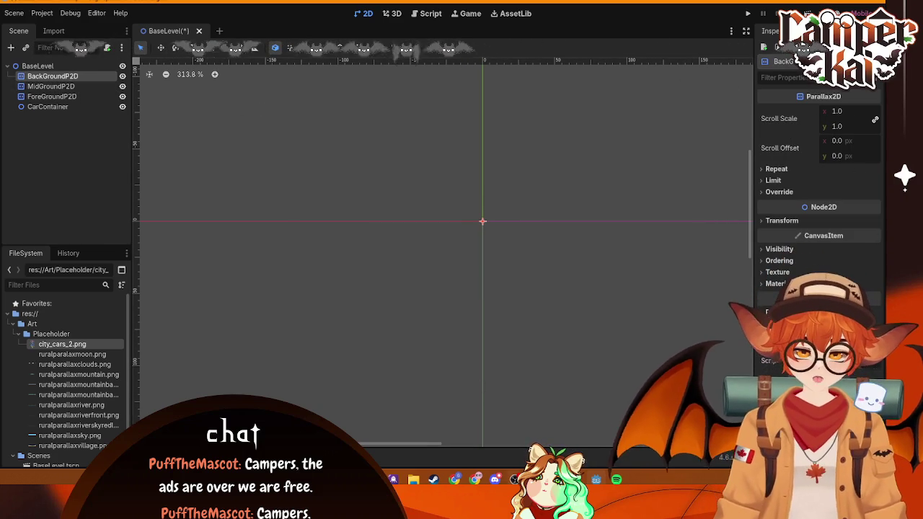
{"action": "mouse_move", "coordinate": [555, 479]}
{"action": "mouse_move", "coordinate": [475, 480]}
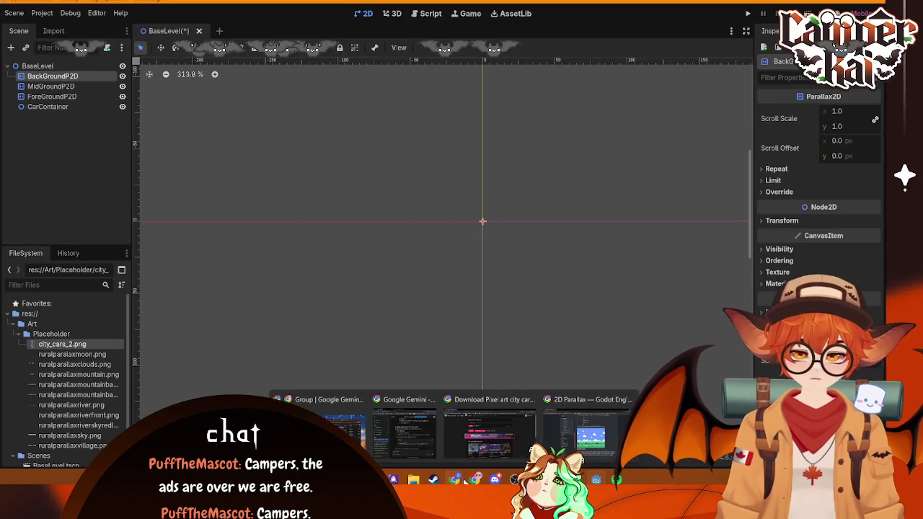
{"action": "left_click", "coordinate": [583, 438]}
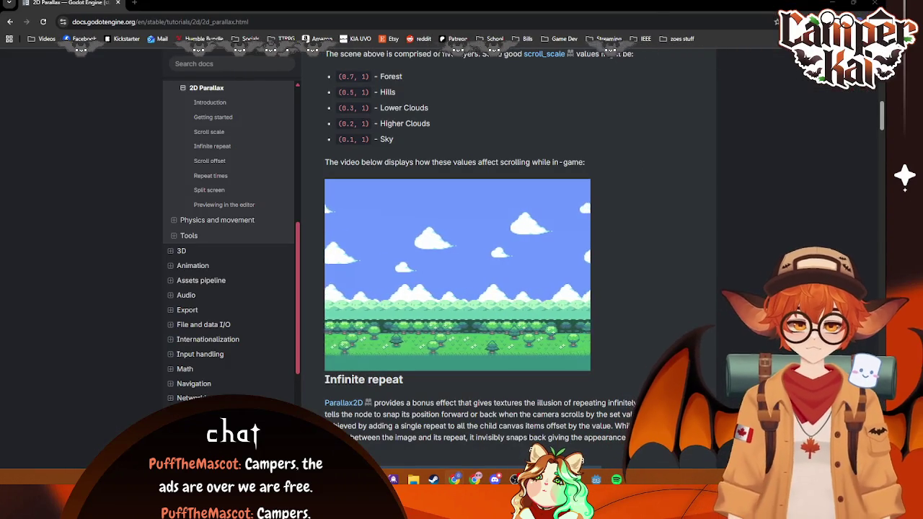
- Scroll through the 2D Parallax docs' Getting started section on building Parallax2D layers from child nodes
{"action": "scroll", "coordinate": [642, 238], "scroll_direction": "down", "scroll_amount": 1}
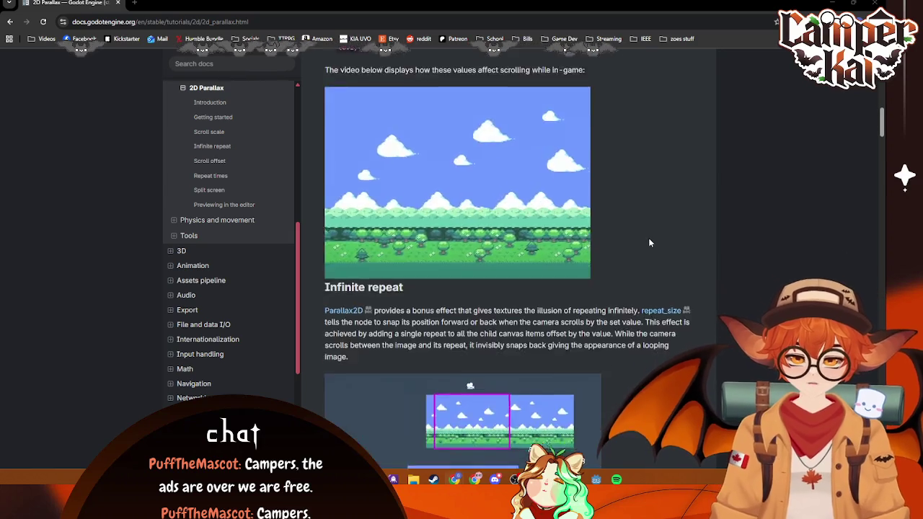
{"action": "scroll", "coordinate": [645, 243], "scroll_direction": "up", "scroll_amount": 5}
{"action": "scroll", "coordinate": [646, 242], "scroll_direction": "up", "scroll_amount": 5}
{"action": "scroll", "coordinate": [639, 261], "scroll_direction": "down", "scroll_amount": 3}
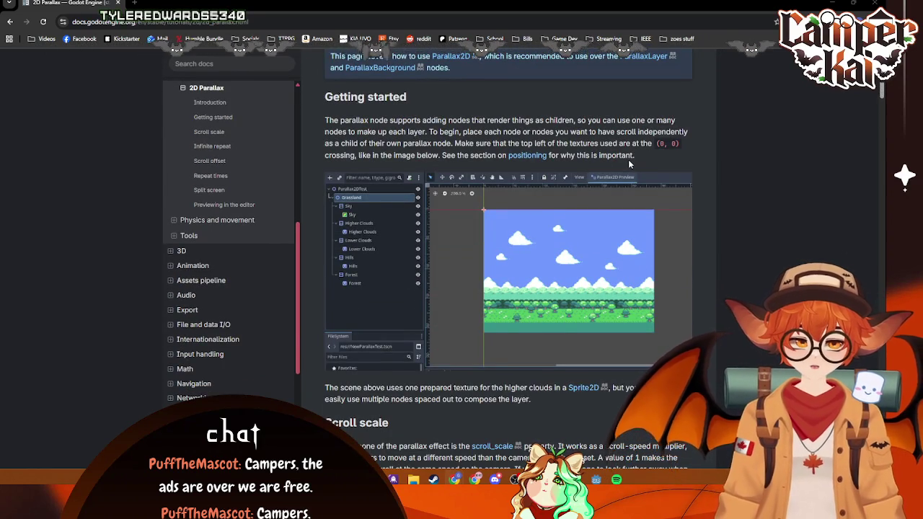
{"action": "scroll", "coordinate": [629, 159], "scroll_direction": "down", "scroll_amount": 2}
{"action": "scroll", "coordinate": [623, 176], "scroll_direction": "up", "scroll_amount": 2}
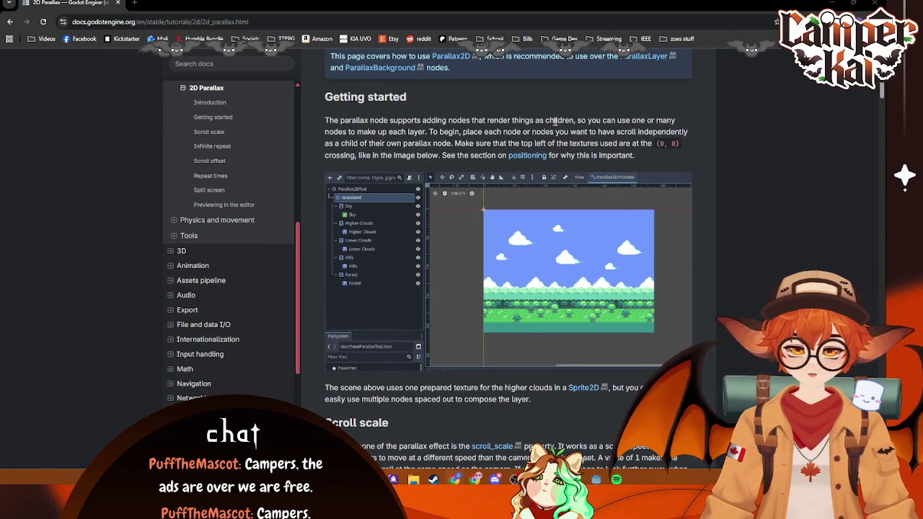
{"action": "scroll", "coordinate": [559, 137], "scroll_direction": "up", "scroll_amount": 4}
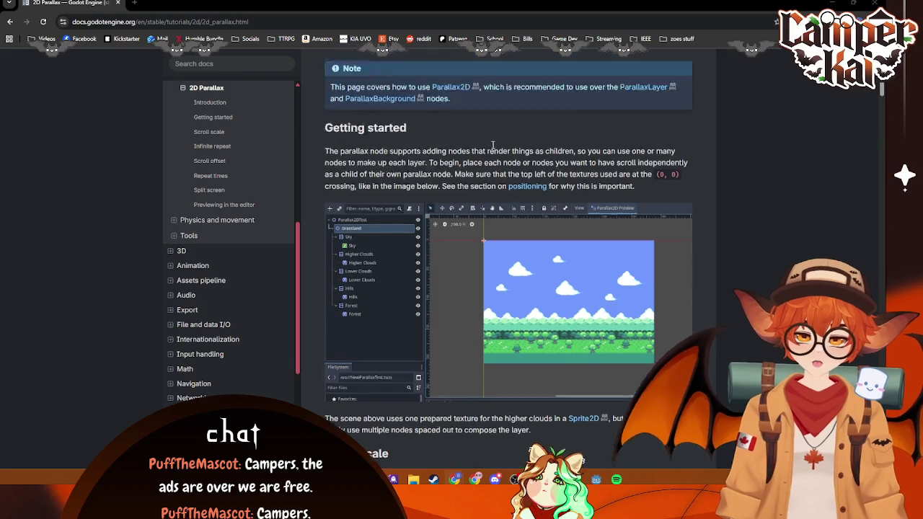
{"action": "scroll", "coordinate": [509, 215], "scroll_direction": "down", "scroll_amount": 3}
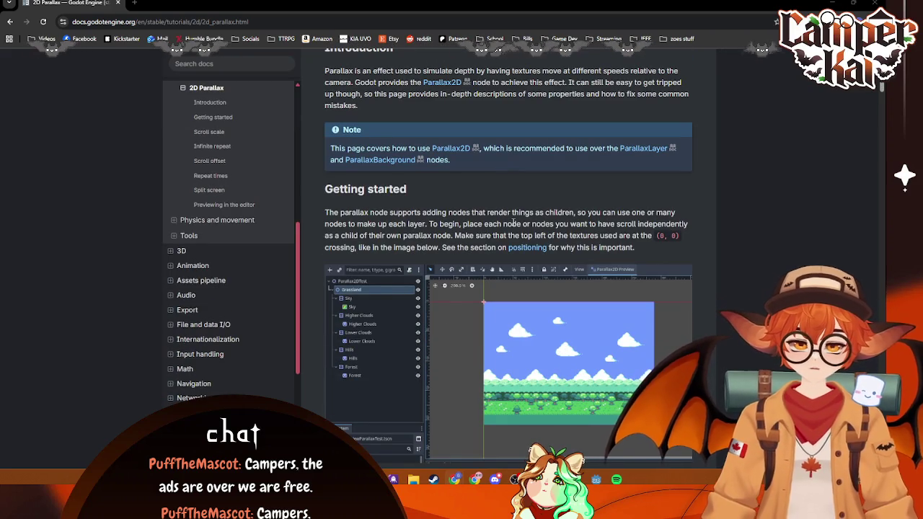
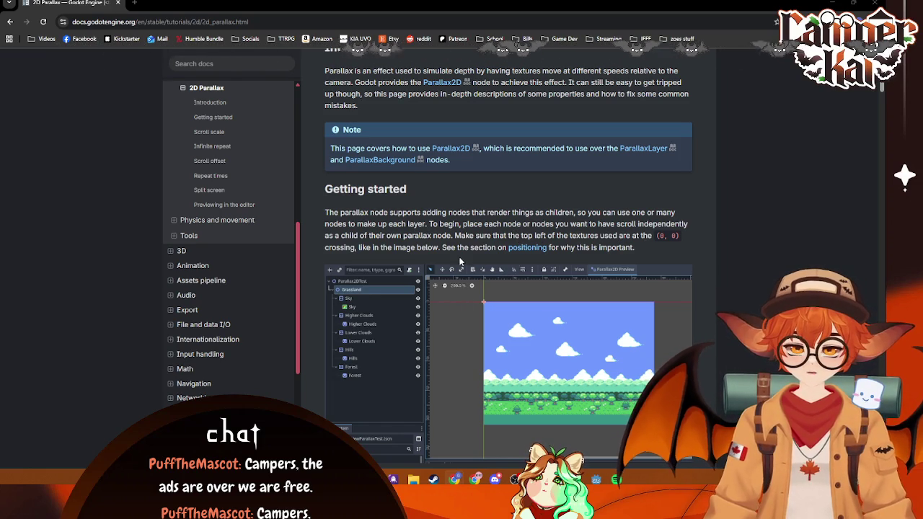
- Start adding a child to BackGroundP2D, searching 'sprite' while checking the 2D Parallax docs
{"action": "left_click", "coordinate": [608, 479]}
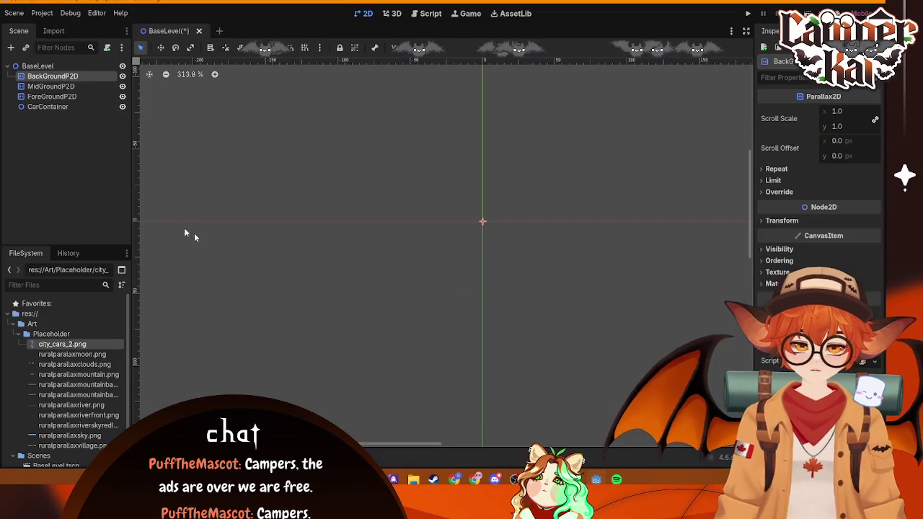
{"action": "right_click", "coordinate": [45, 76]}
{"action": "left_click", "coordinate": [79, 87]}
{"action": "type", "text": "sp"}
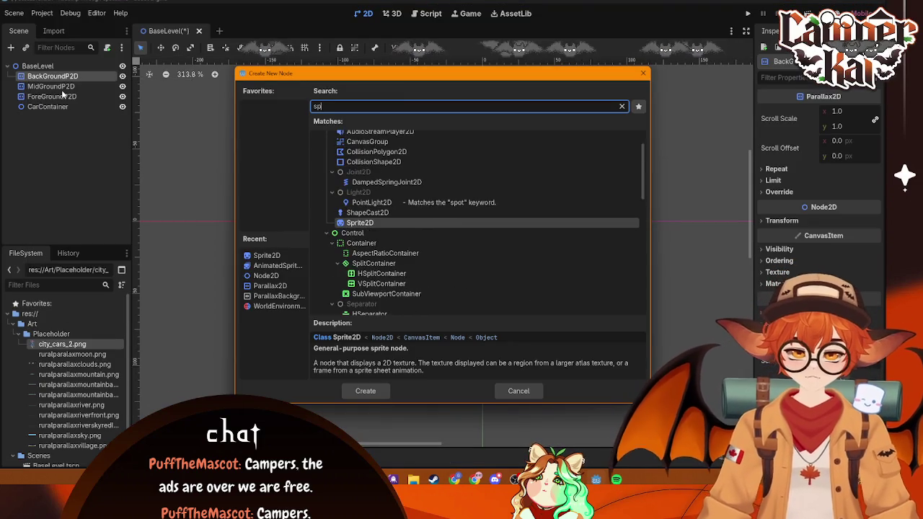
{"action": "type", "text": "rite"}
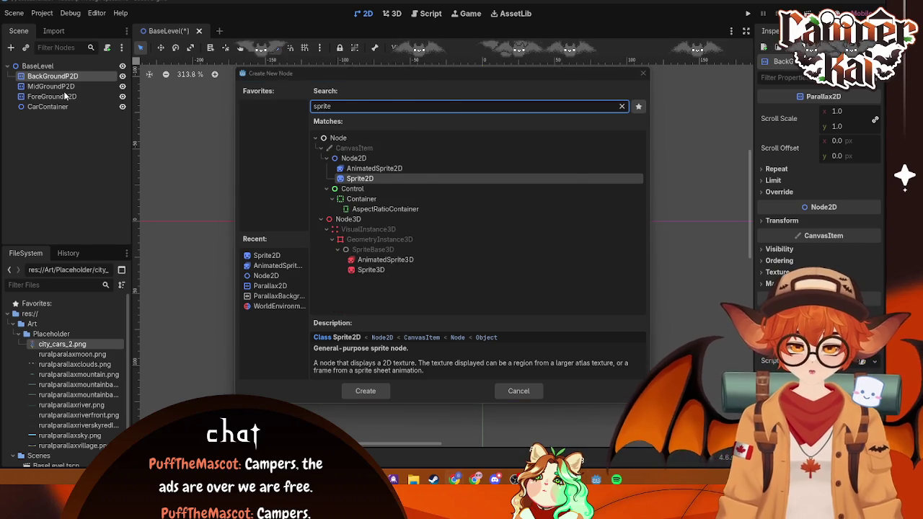
{"action": "key", "text": "alt+Tab"}
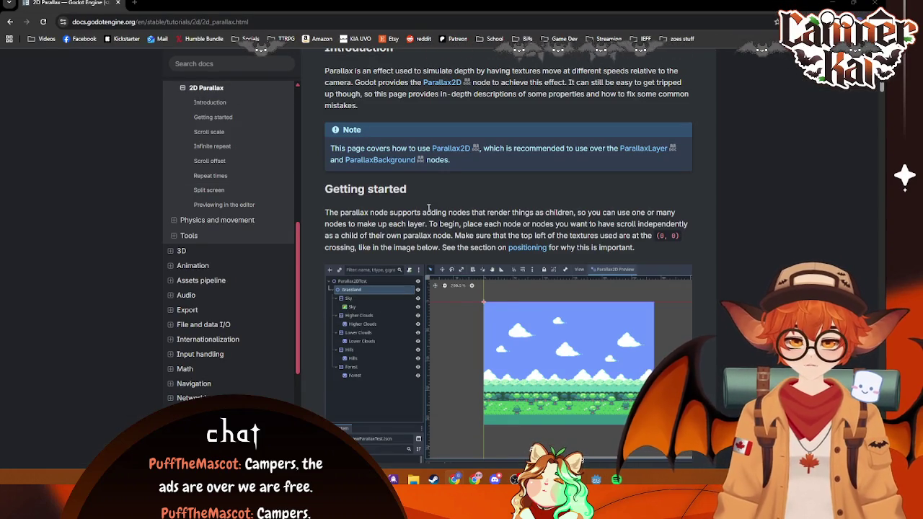
{"action": "key", "text": "alt+Tab"}
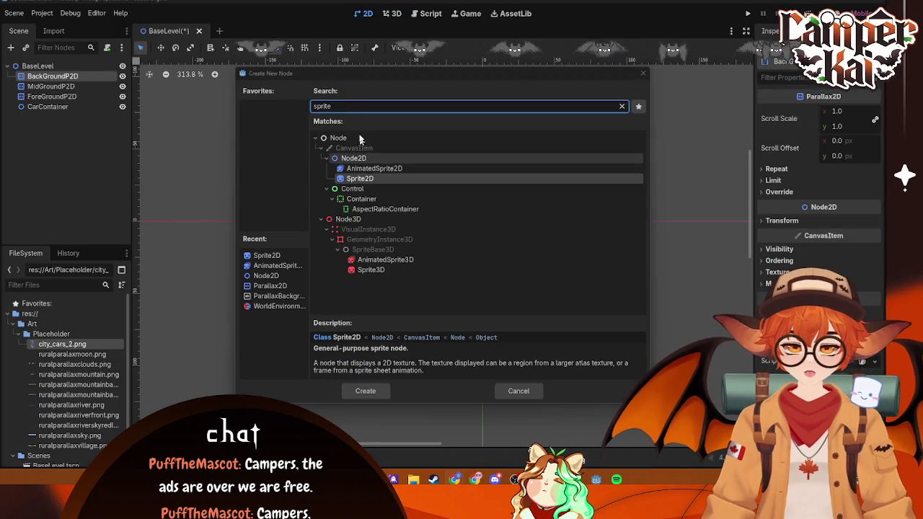
- Read CanvasModulate's description, then create a Sprite2D under BackGroundP2D and select it
{"action": "type", "text": "canva"}
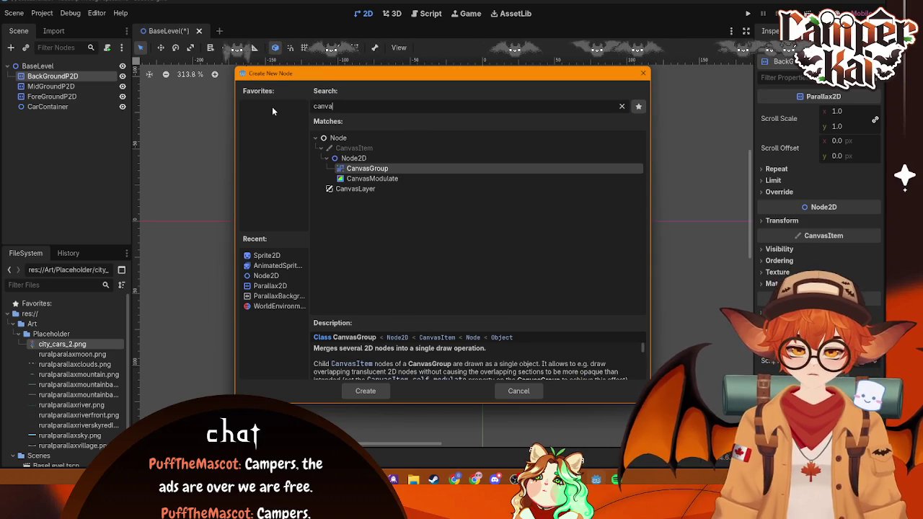
{"action": "left_click", "coordinate": [371, 178]}
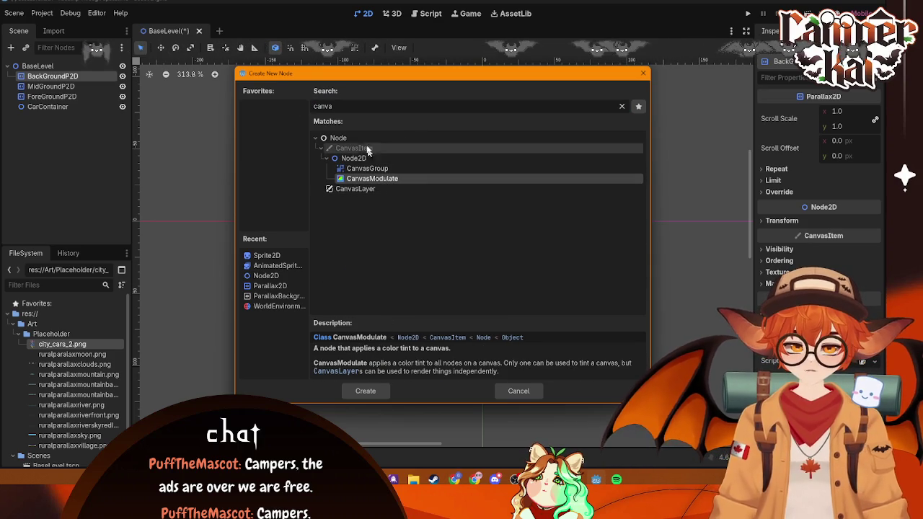
{"action": "type", "text": "sprite"}
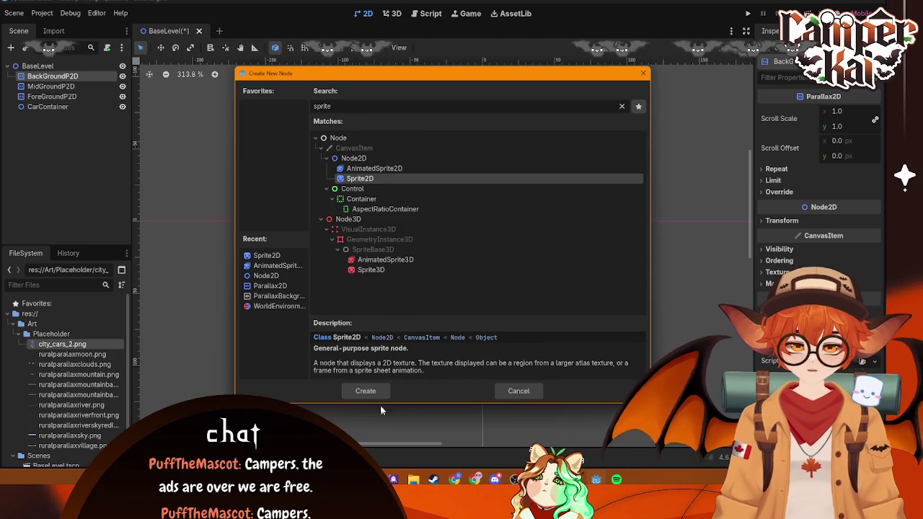
{"action": "left_click", "coordinate": [366, 391]}
{"action": "left_click", "coordinate": [54, 96]}
{"action": "left_click", "coordinate": [54, 88]}
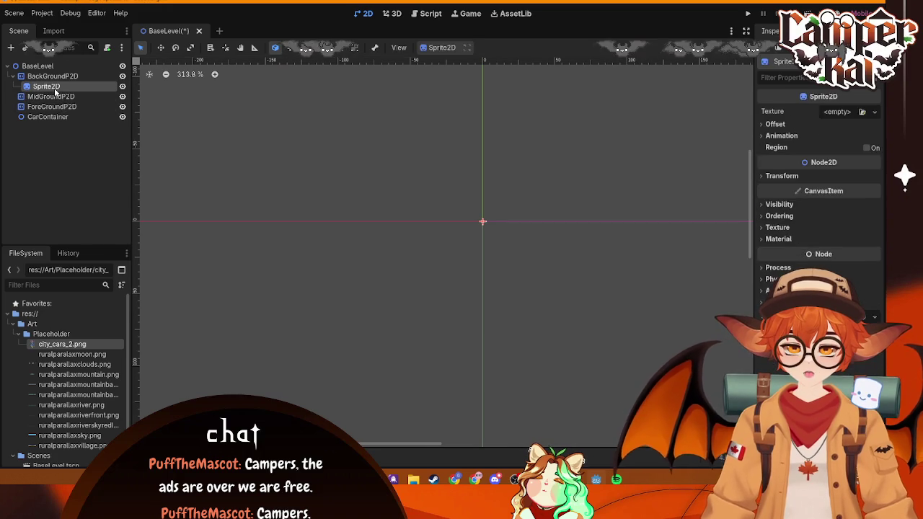
- Paste copies of the Sprite2D under MidGroundP2D and ForeGroundP2D
{"action": "left_click", "coordinate": [54, 88], "text": "ctrl"}
{"action": "left_click", "coordinate": [57, 84]}
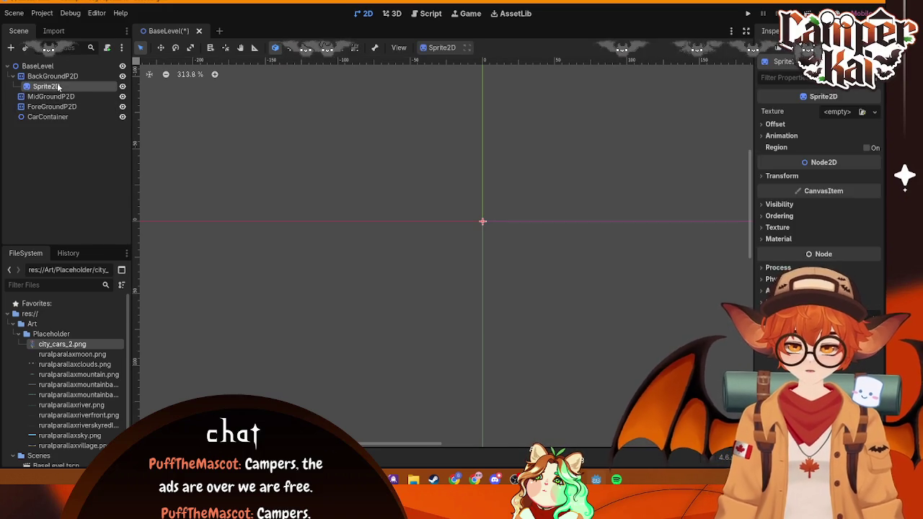
{"action": "left_click", "coordinate": [64, 98]}
{"action": "key", "text": "ctrl+v"}
{"action": "left_click", "coordinate": [55, 117]}
{"action": "key", "text": "ctrl+v"}
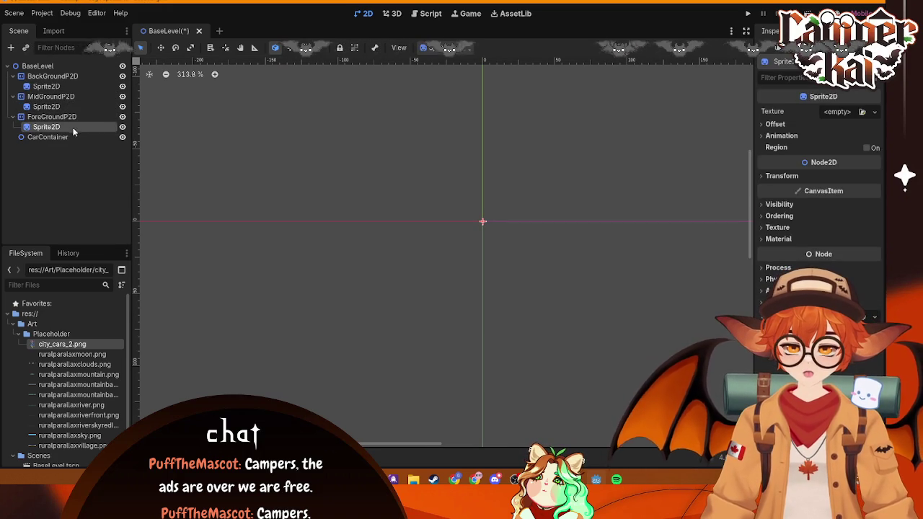
- Rename the three sprites BackGroundS2D, MidGroundS2D and ForeS2D
{"action": "left_click", "coordinate": [60, 87]}
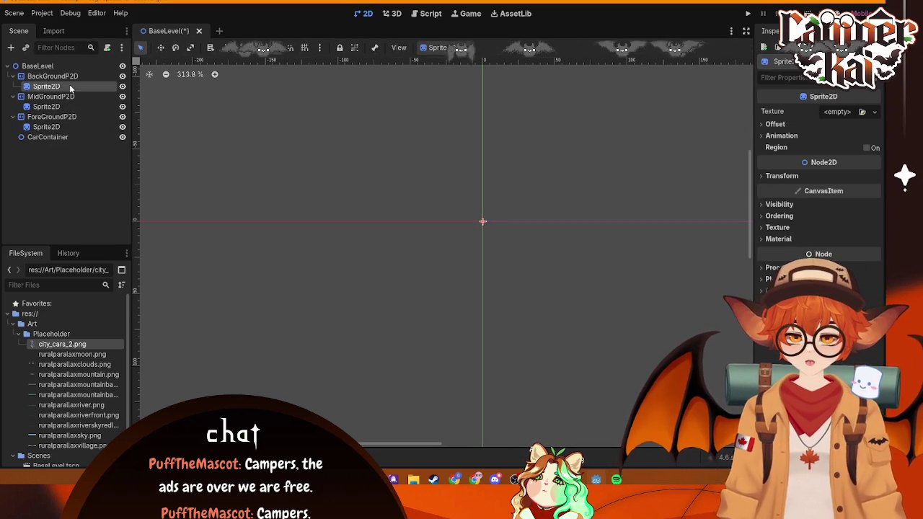
{"action": "left_click", "coordinate": [69, 86]}
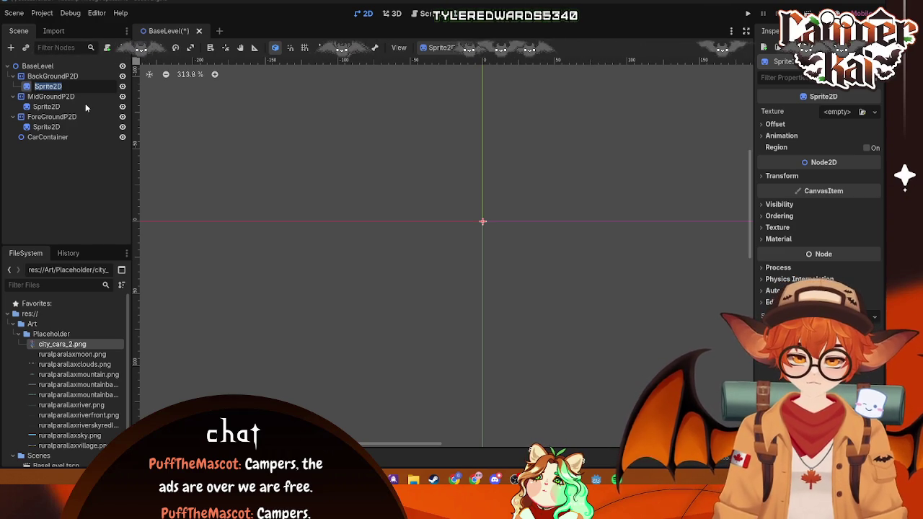
{"action": "type", "text": "BackGroundS2"}
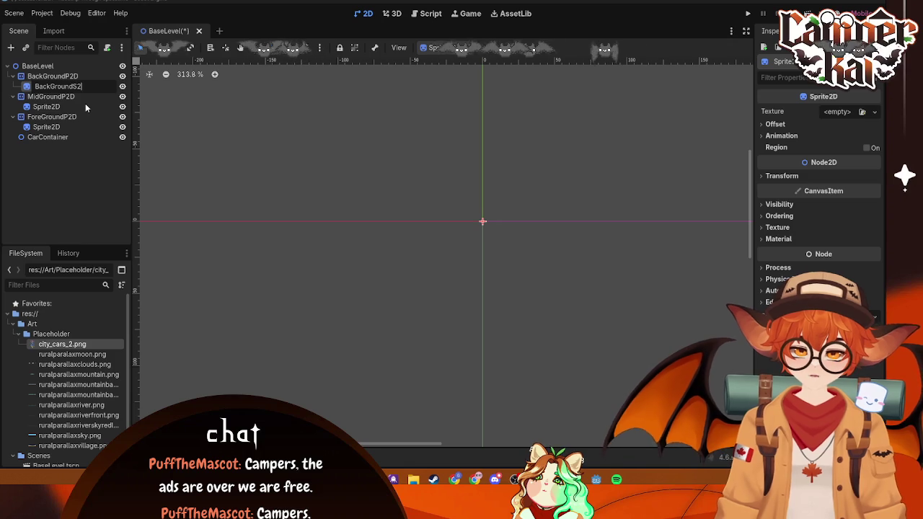
{"action": "type", "text": "D"}
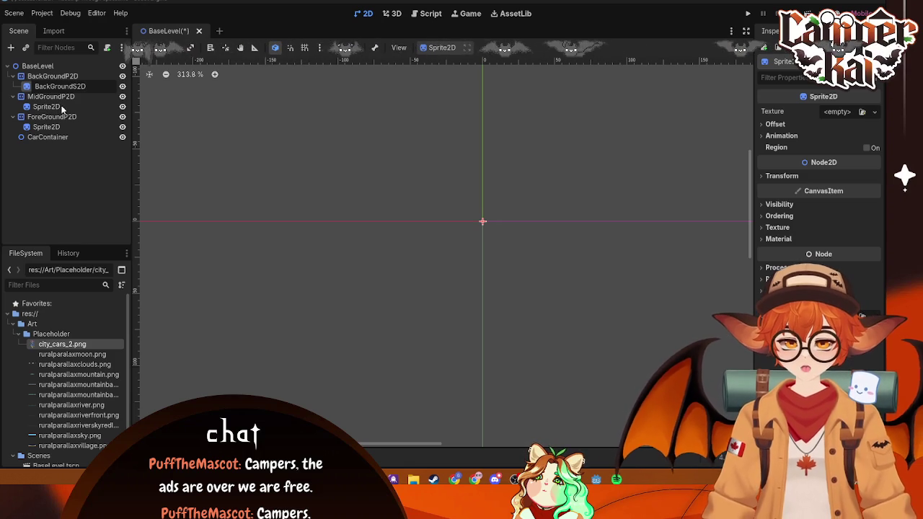
{"action": "key", "text": "Return"}
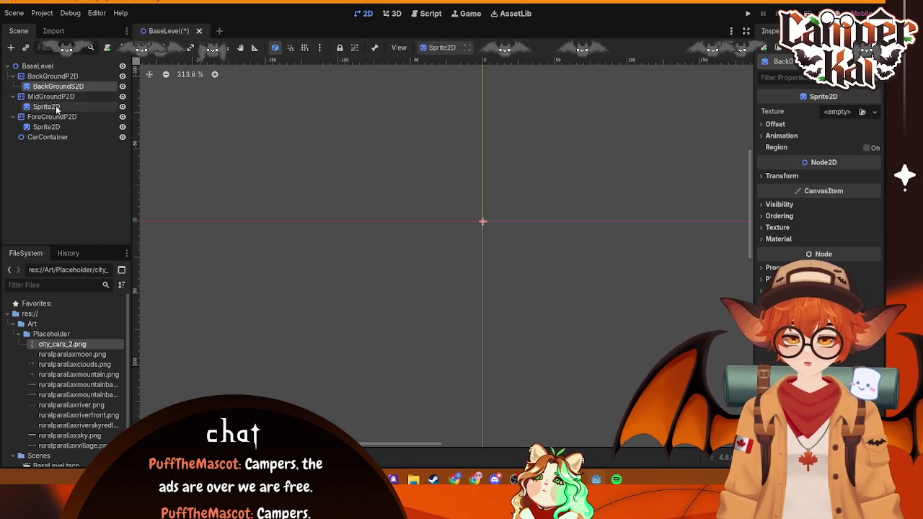
{"action": "right_click", "coordinate": [57, 109]}
{"action": "double_click", "coordinate": [64, 107]}
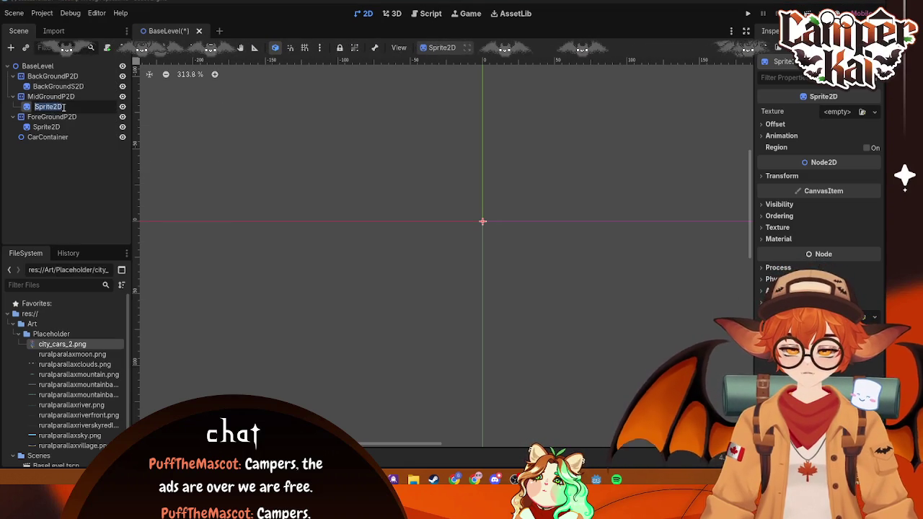
{"action": "type", "text": "MidGrou"}
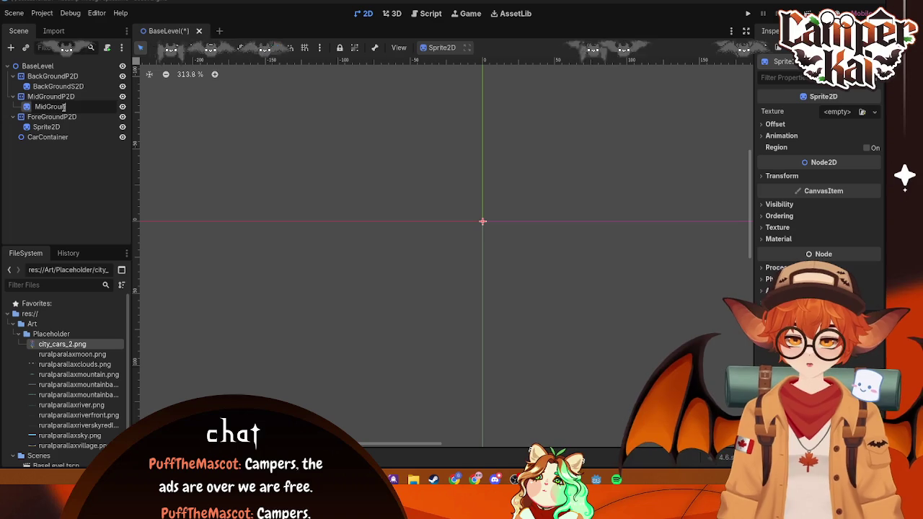
{"action": "type", "text": "ndS2"}
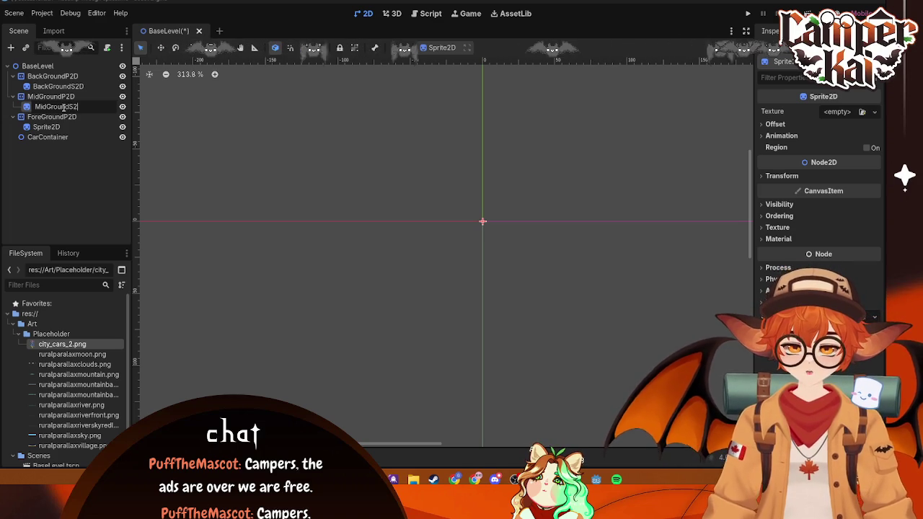
{"action": "type", "text": "D"}
{"action": "key", "text": "Return"}
{"action": "left_click", "coordinate": [74, 126]}
{"action": "right_click", "coordinate": [80, 129]}
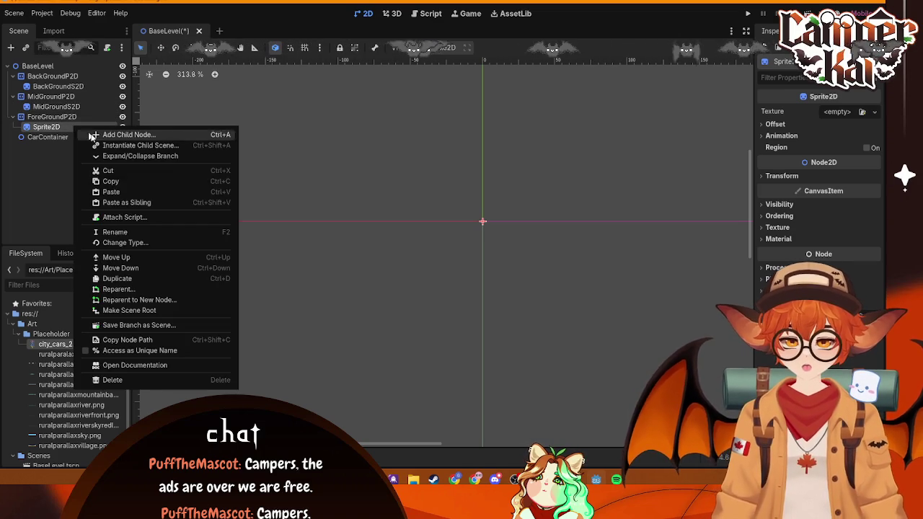
{"action": "left_click", "coordinate": [109, 232]}
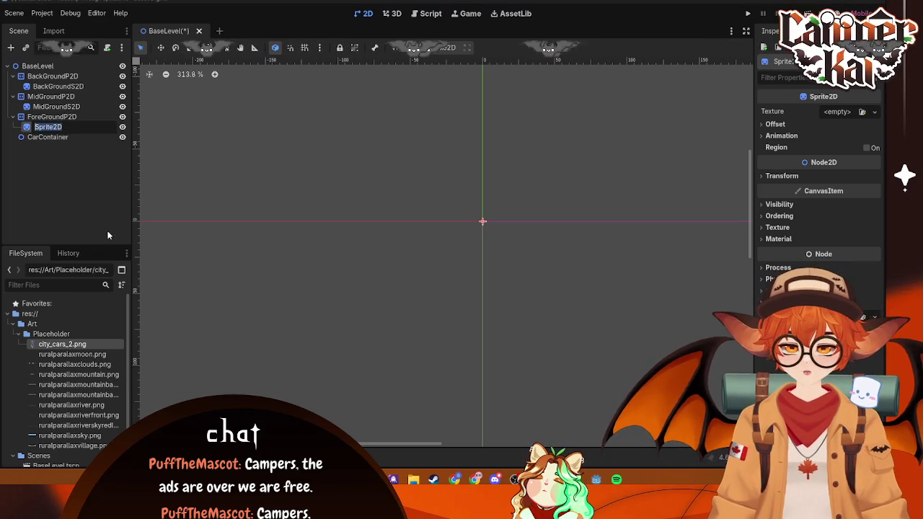
{"action": "type", "text": "Fore"}
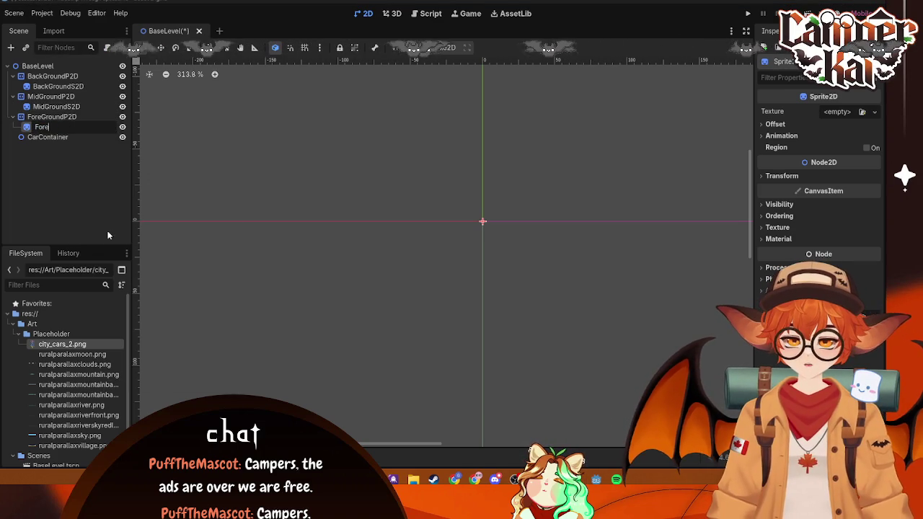
{"action": "type", "text": "S2D"}
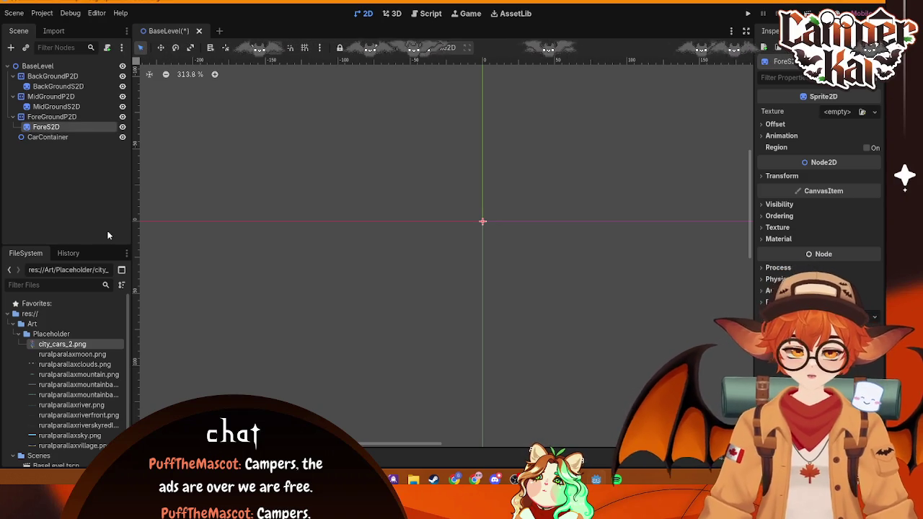
- Shorten the midground and background sprite names to MidS2D and BackS2D
{"action": "left_click", "coordinate": [63, 107]}
{"action": "left_click", "coordinate": [63, 107]}
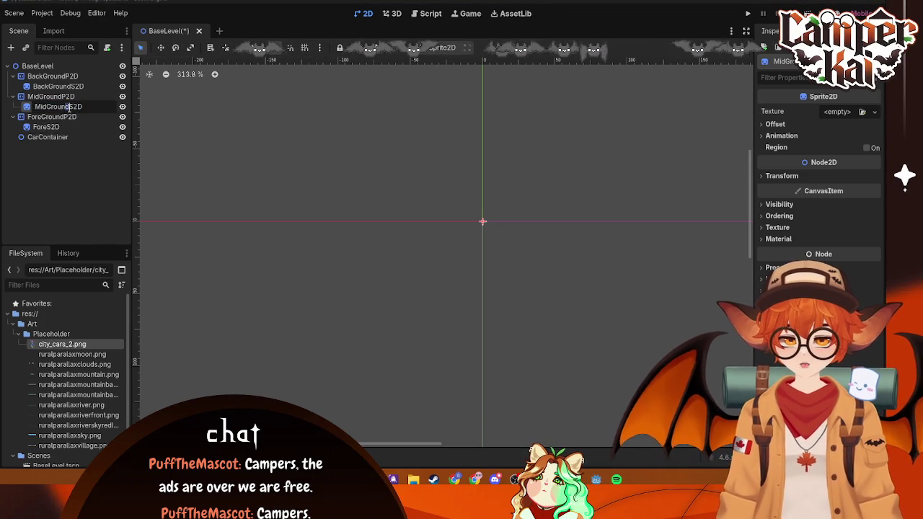
{"action": "key", "text": "BackSpace"}
{"action": "key", "text": "BackSpace"}
{"action": "key", "text": "BackSpace"}
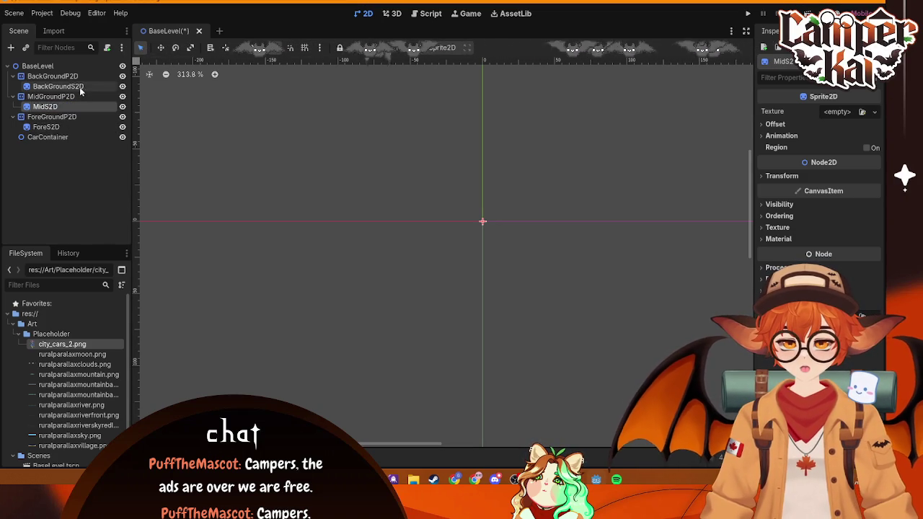
{"action": "left_click", "coordinate": [71, 88]}
{"action": "left_click", "coordinate": [71, 86]}
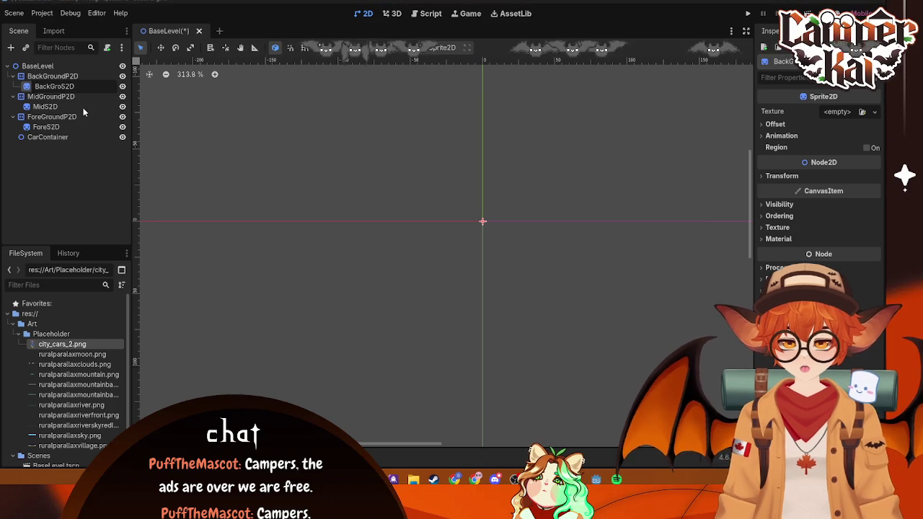
{"action": "key", "text": "BackSpace"}
{"action": "key", "text": "BackSpace"}
{"action": "key", "text": "BackSpace"}
{"action": "left_click", "coordinate": [66, 128]}
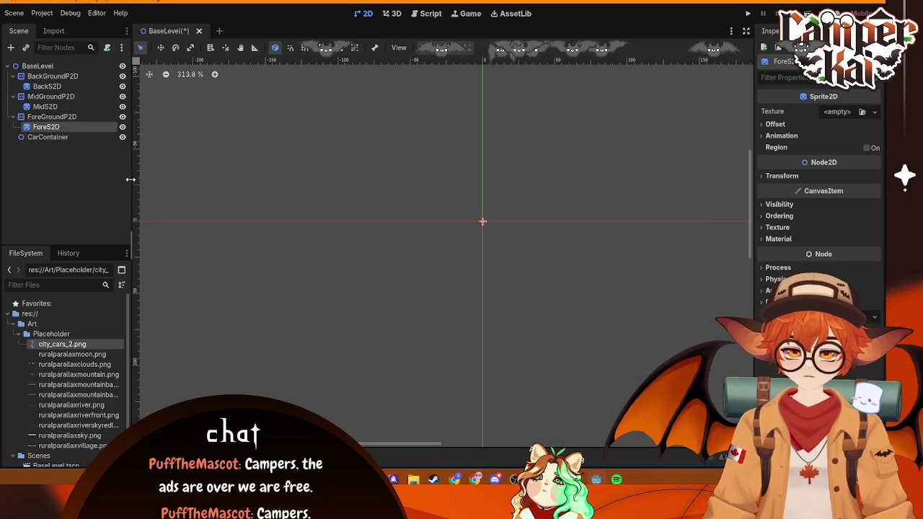
{"action": "left_click", "coordinate": [62, 87]}
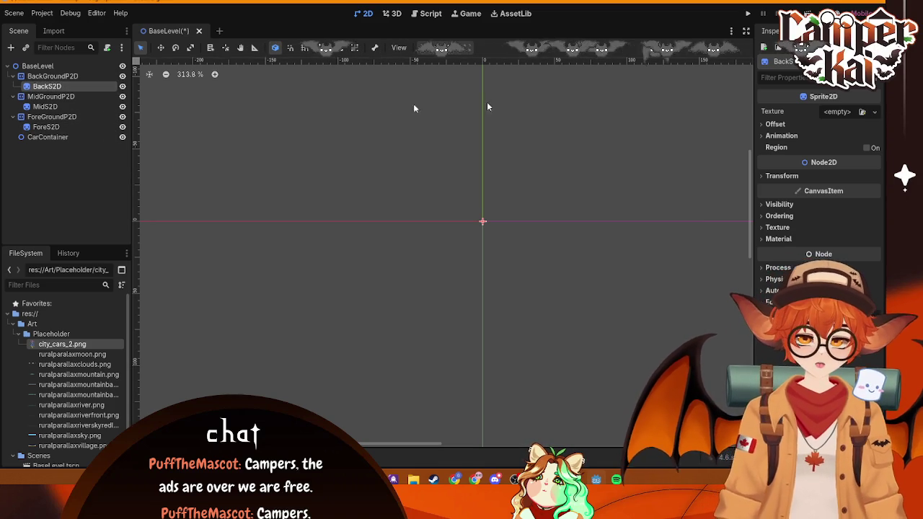
{"action": "left_click", "coordinate": [861, 112]}
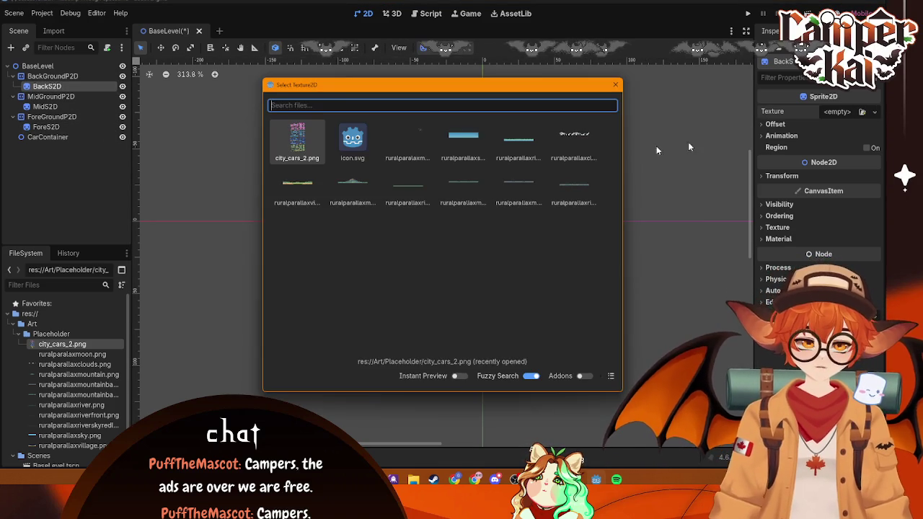
{"action": "left_click", "coordinate": [615, 85]}
{"action": "left_click", "coordinate": [78, 355]}
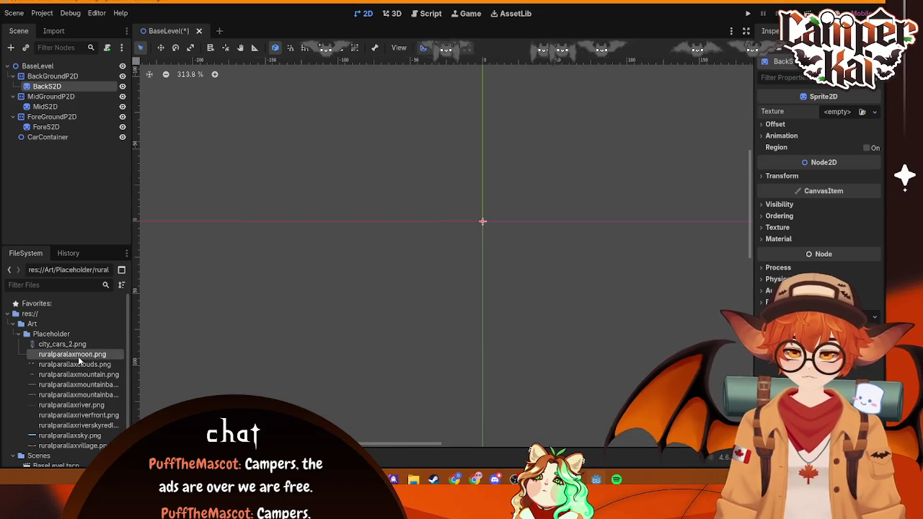
{"action": "double_click", "coordinate": [70, 353]}
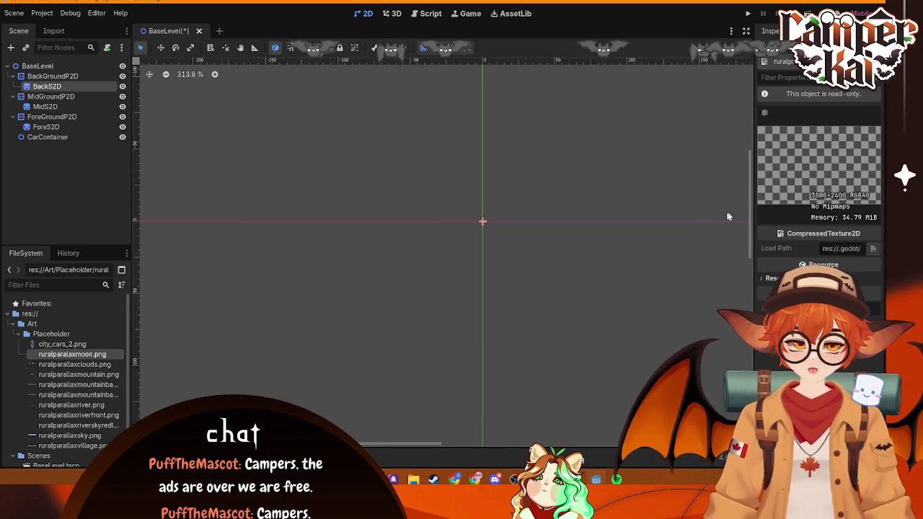
{"action": "double_click", "coordinate": [81, 365]}
{"action": "double_click", "coordinate": [91, 375]}
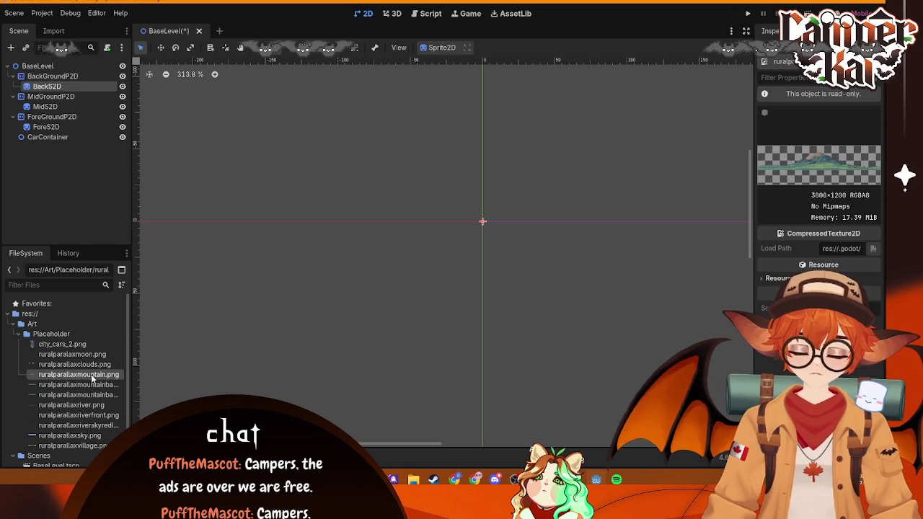
{"action": "double_click", "coordinate": [96, 384]}
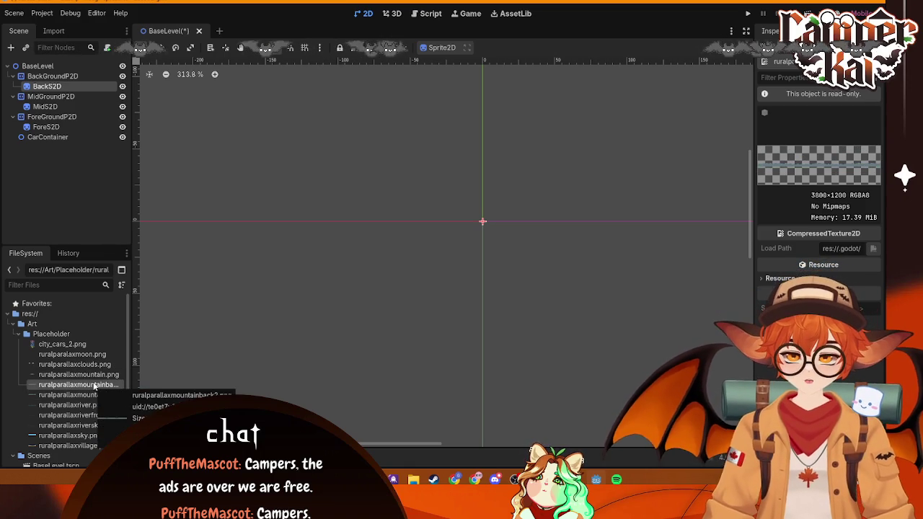
{"action": "double_click", "coordinate": [96, 394]}
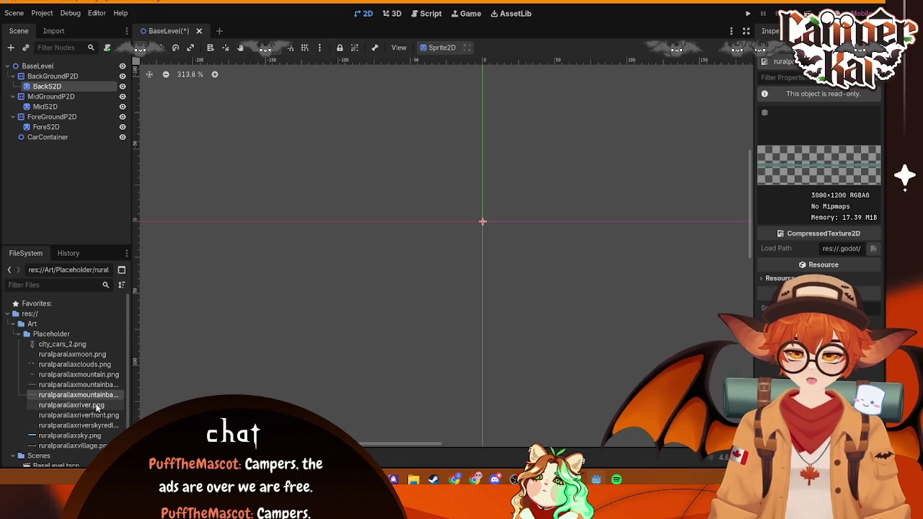
{"action": "left_click", "coordinate": [99, 416]}
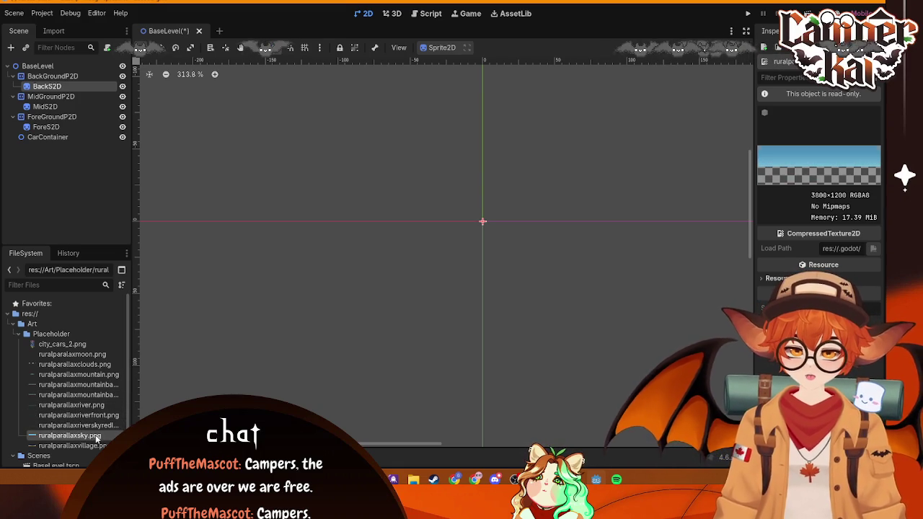
{"action": "left_click", "coordinate": [95, 447]}
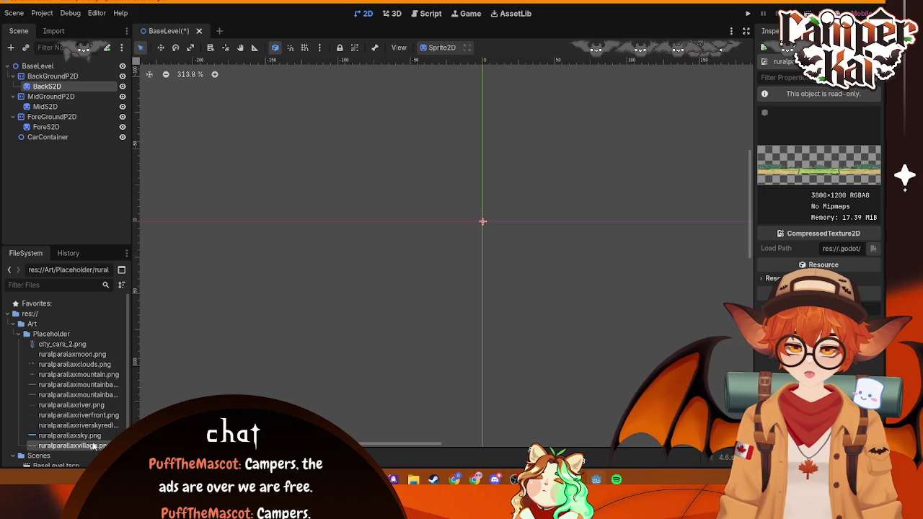
{"action": "left_click", "coordinate": [45, 106]}
- Give MidS2D the village image and BackS2D the mountain image as textures
{"action": "mouse_move", "coordinate": [72, 446]}
{"action": "left_mouse_down"}
{"action": "mouse_move", "coordinate": [93, 445]}
{"action": "mouse_move", "coordinate": [822, 160]}
{"action": "mouse_move", "coordinate": [840, 110]}
{"action": "left_mouse_up"}
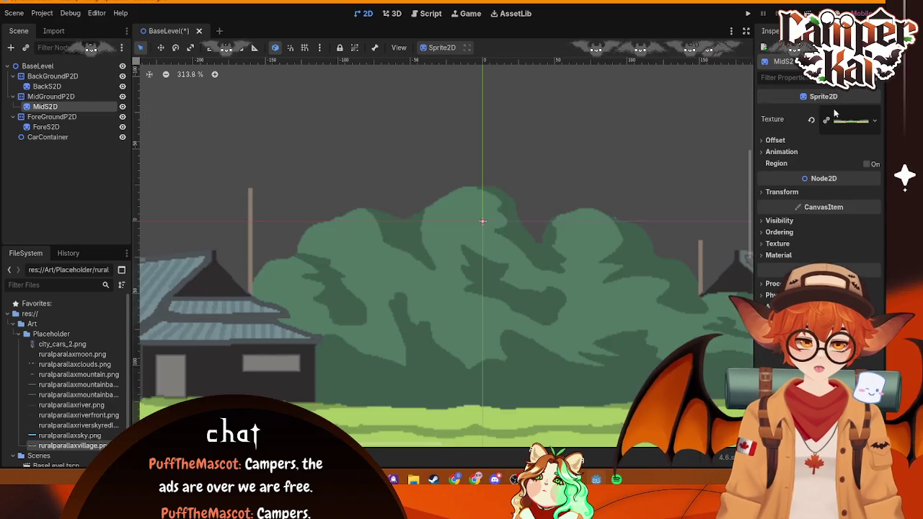
{"action": "scroll", "coordinate": [460, 246], "scroll_direction": "down", "scroll_amount": 10}
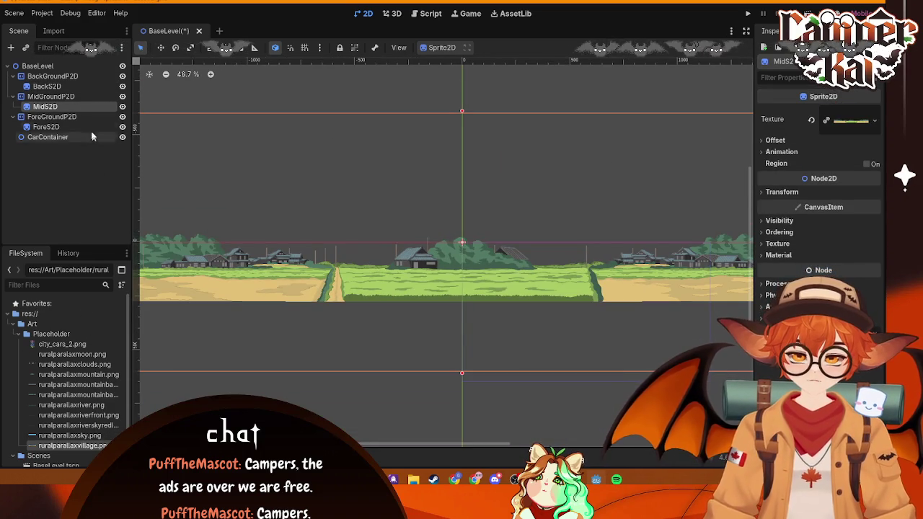
{"action": "left_click", "coordinate": [46, 86]}
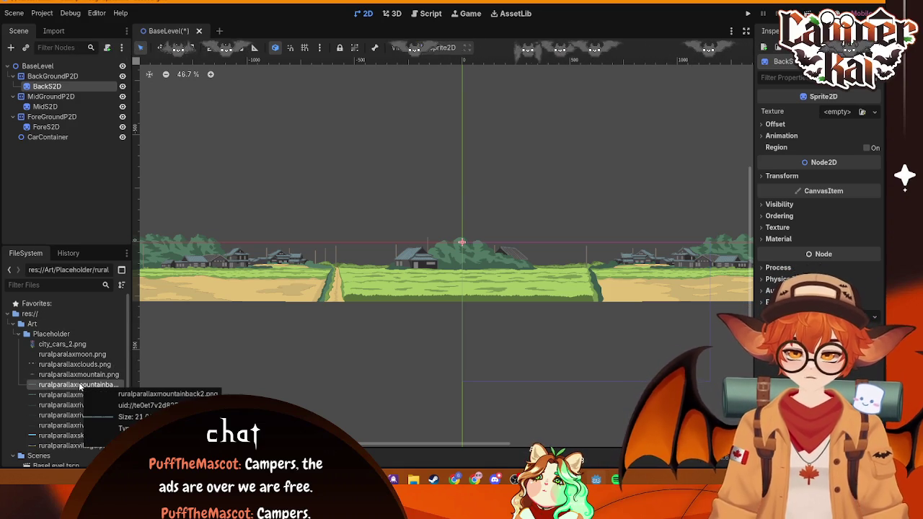
{"action": "mouse_move", "coordinate": [72, 375]}
{"action": "left_mouse_down"}
{"action": "mouse_move", "coordinate": [384, 289]}
{"action": "mouse_move", "coordinate": [860, 111]}
{"action": "mouse_move", "coordinate": [834, 116]}
{"action": "left_mouse_up"}
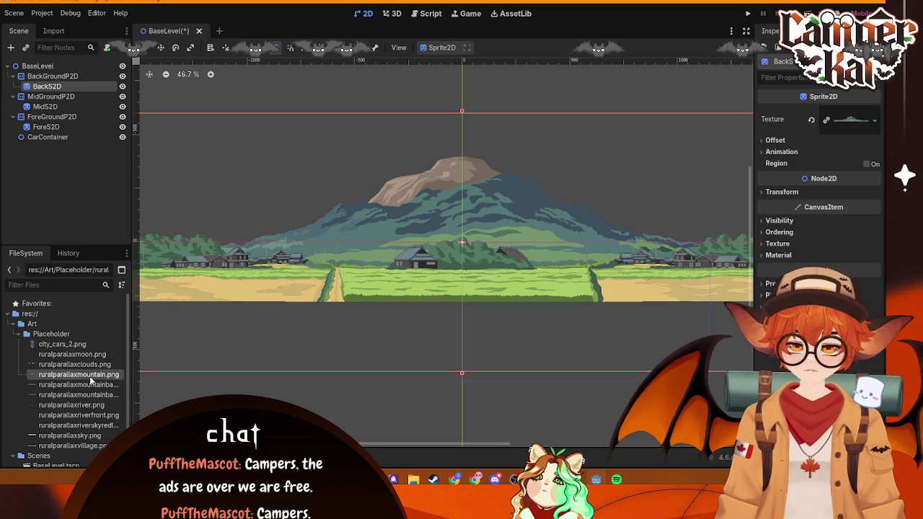
- Set ForeS2D's texture to the blue ruralparallaxriver.png image
{"action": "left_click", "coordinate": [47, 127]}
{"action": "scroll", "coordinate": [73, 324], "scroll_direction": "down", "scroll_amount": 2}
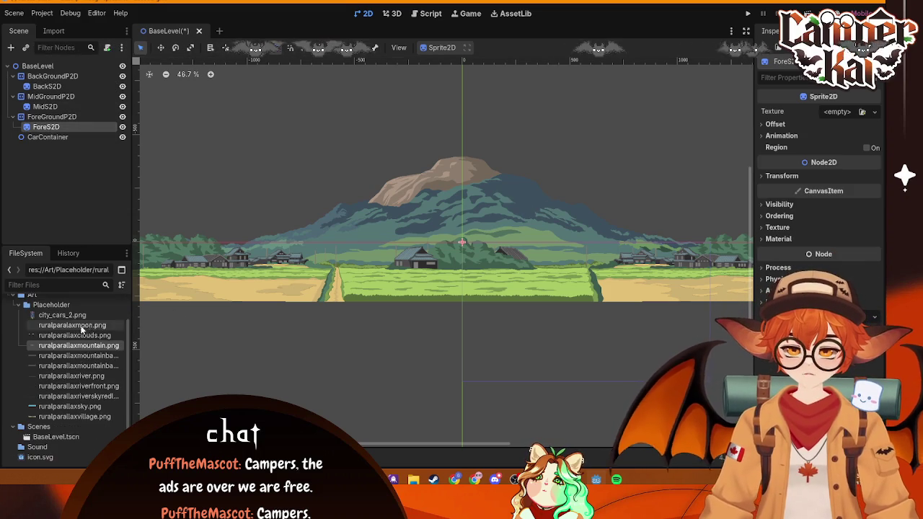
{"action": "left_click", "coordinate": [83, 397]}
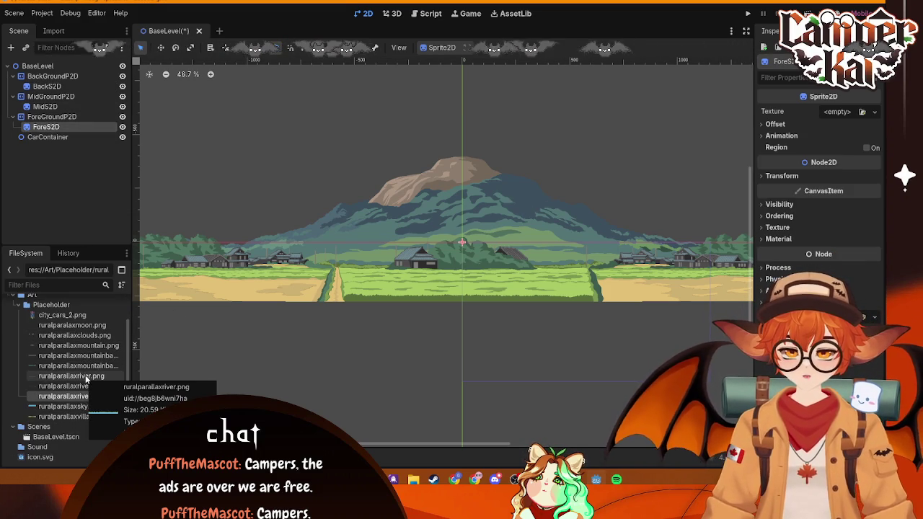
{"action": "left_click", "coordinate": [85, 376]}
{"action": "mouse_move", "coordinate": [87, 388]}
{"action": "left_mouse_down"}
{"action": "mouse_move", "coordinate": [411, 318]}
{"action": "mouse_move", "coordinate": [862, 121]}
{"action": "mouse_move", "coordinate": [836, 128]}
{"action": "left_mouse_up"}
{"action": "scroll", "coordinate": [582, 253], "scroll_direction": "down", "scroll_amount": 3}
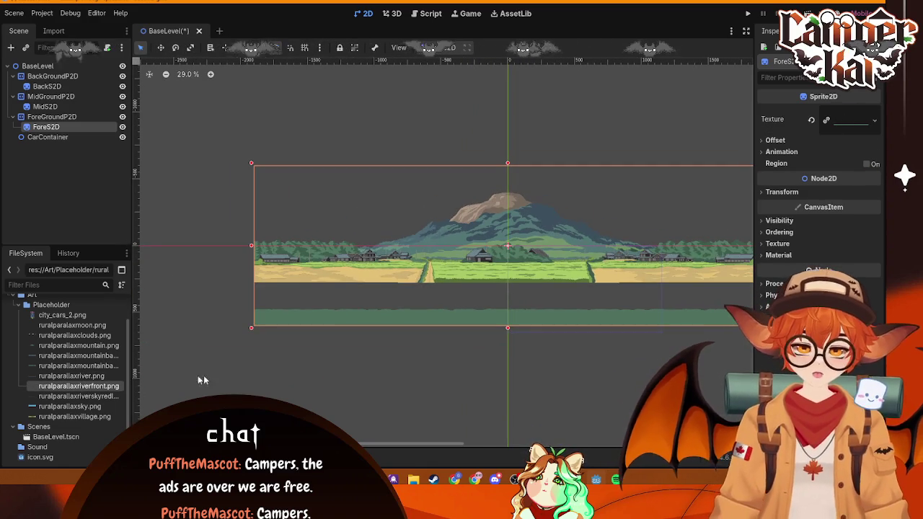
{"action": "mouse_move", "coordinate": [79, 376]}
{"action": "left_mouse_down"}
{"action": "mouse_move", "coordinate": [108, 379]}
{"action": "mouse_move", "coordinate": [794, 167]}
{"action": "mouse_move", "coordinate": [844, 126]}
{"action": "left_mouse_up"}
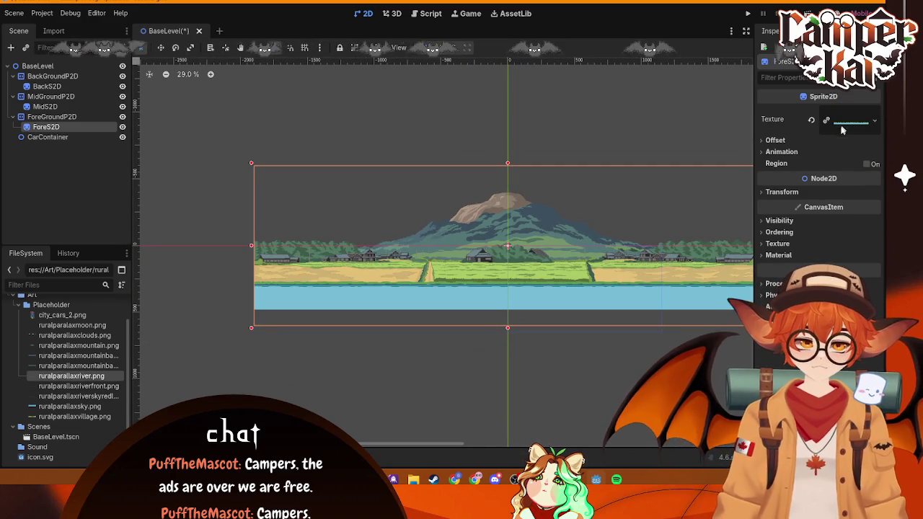
{"action": "left_click", "coordinate": [445, 369]}
{"action": "scroll", "coordinate": [599, 278], "scroll_direction": "up", "scroll_amount": 2}
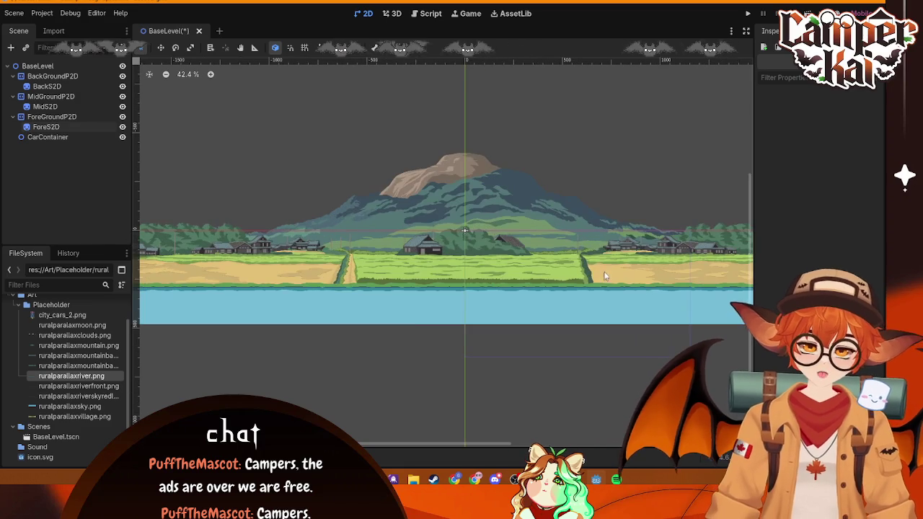
{"action": "scroll", "coordinate": [594, 193], "scroll_direction": "down", "scroll_amount": 2}
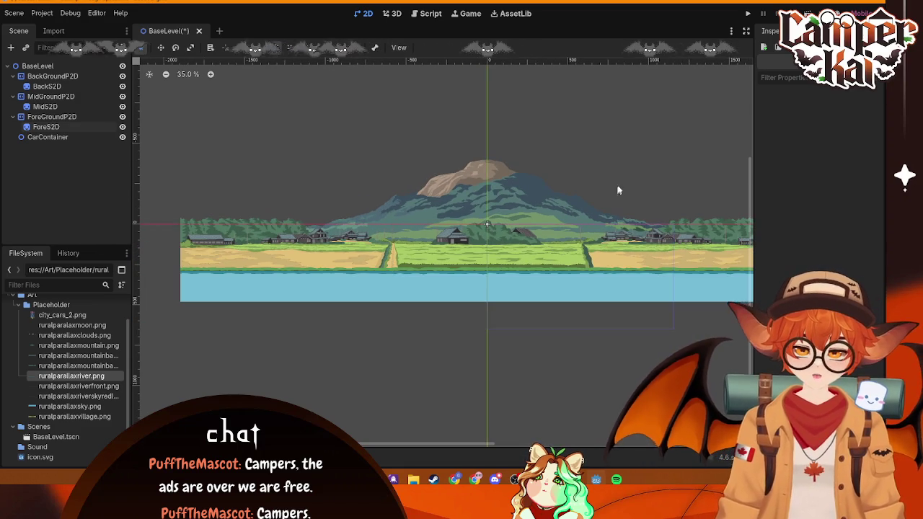
{"action": "mouse_move", "coordinate": [613, 173]}
{"action": "left_mouse_down"}
{"action": "mouse_move", "coordinate": [565, 179]}
{"action": "mouse_move", "coordinate": [585, 187]}
{"action": "left_mouse_up"}
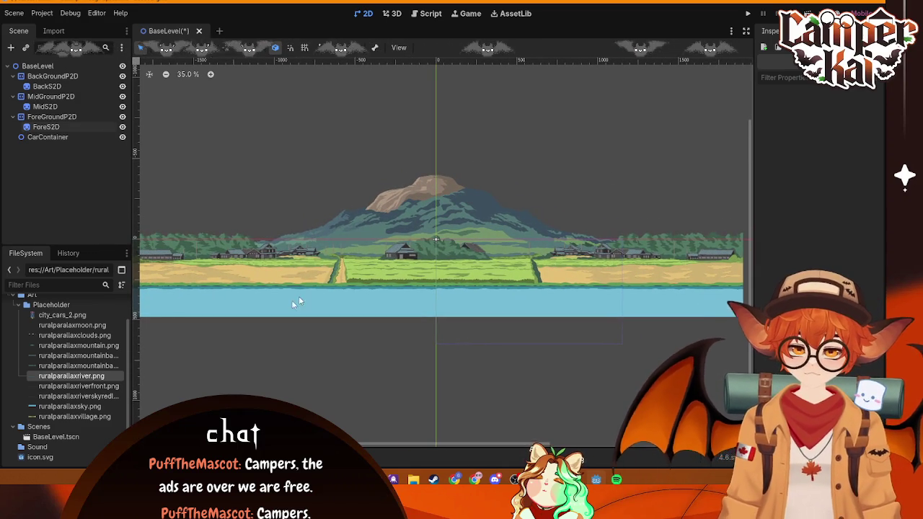
{"action": "left_click", "coordinate": [85, 77]}
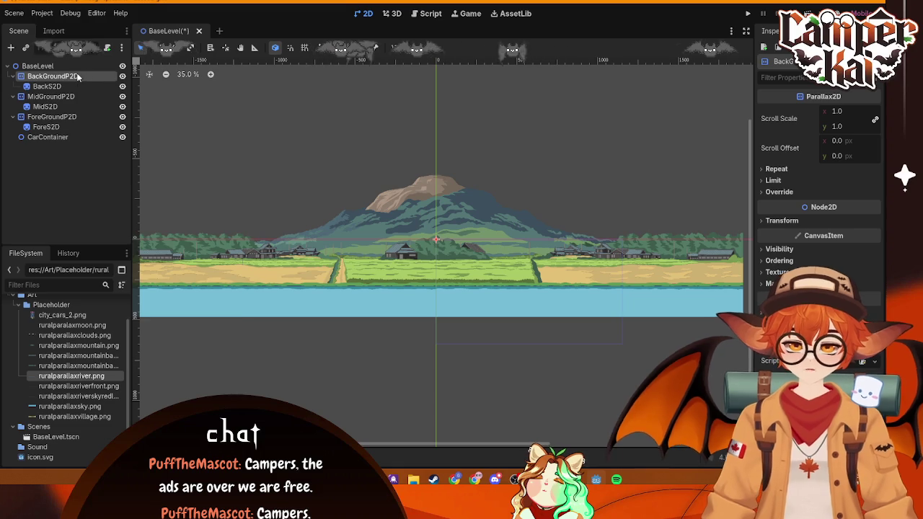
- Add a Sprite2D under BackGroundP2D and a new Parallax2D under BaseLevel
{"action": "right_click", "coordinate": [78, 77]}
{"action": "left_click", "coordinate": [119, 82]}
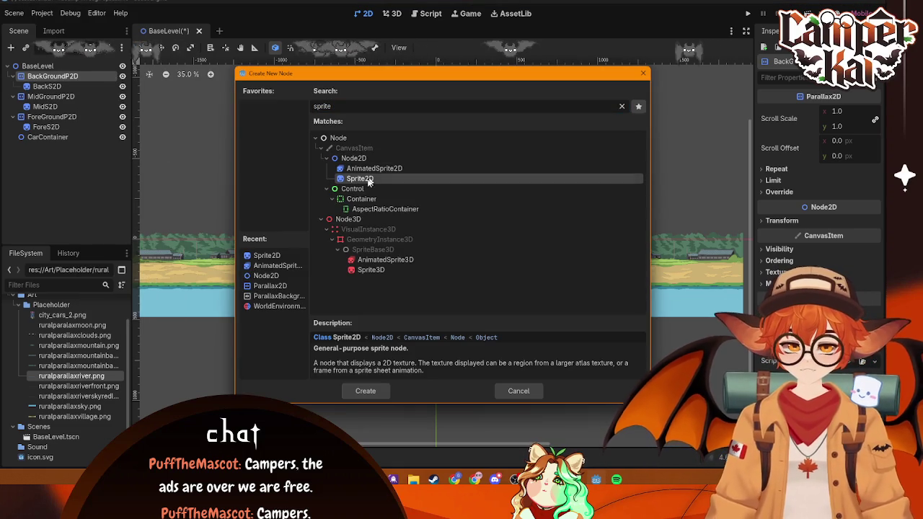
{"action": "left_click", "coordinate": [373, 393]}
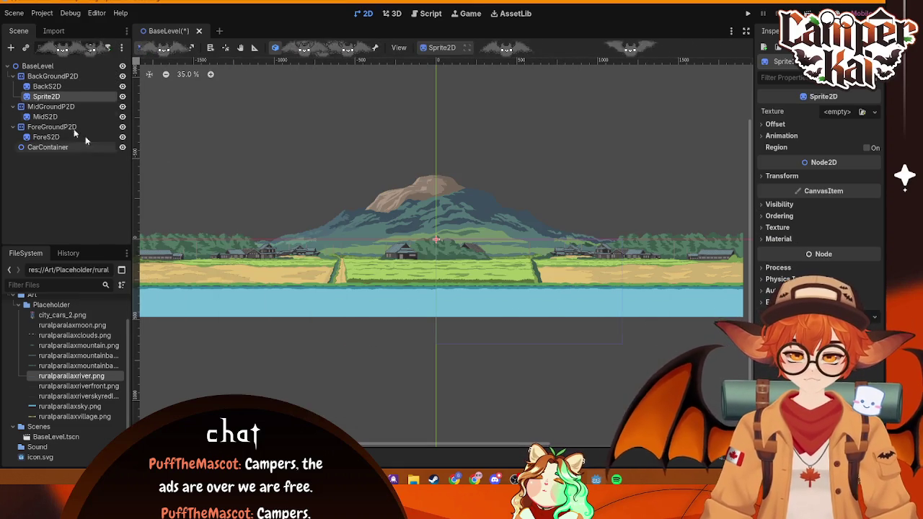
{"action": "right_click", "coordinate": [41, 67]}
{"action": "left_click", "coordinate": [67, 75]}
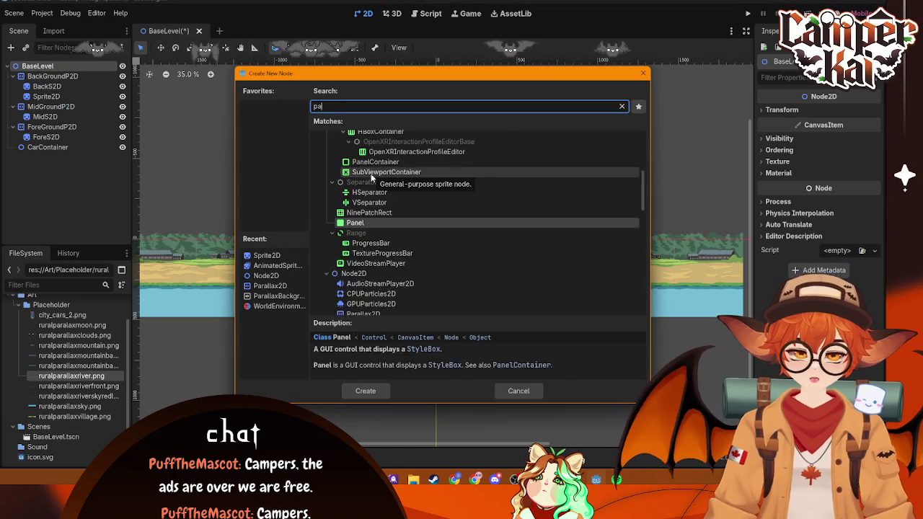
{"action": "type", "text": "parra"}
{"action": "key", "text": "BackSpace"}
{"action": "key", "text": "BackSpace"}
{"action": "type", "text": "a"}
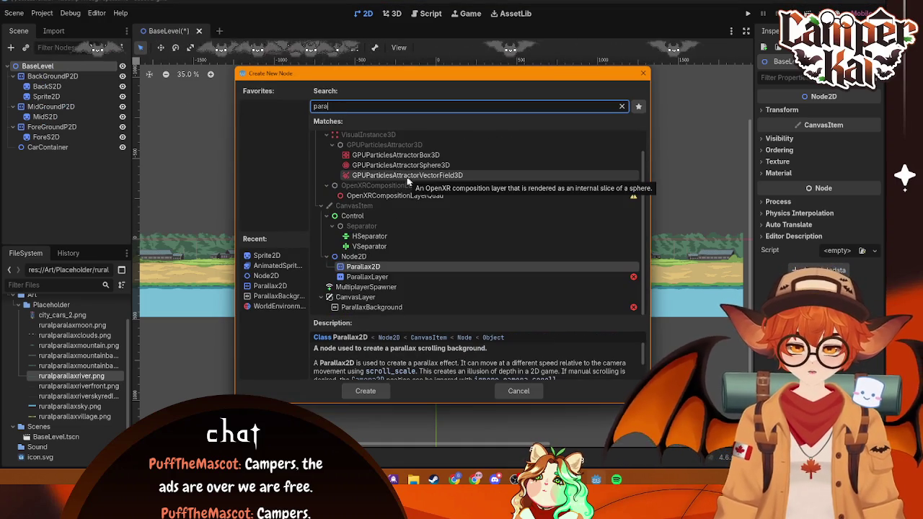
{"action": "left_click", "coordinate": [372, 267]}
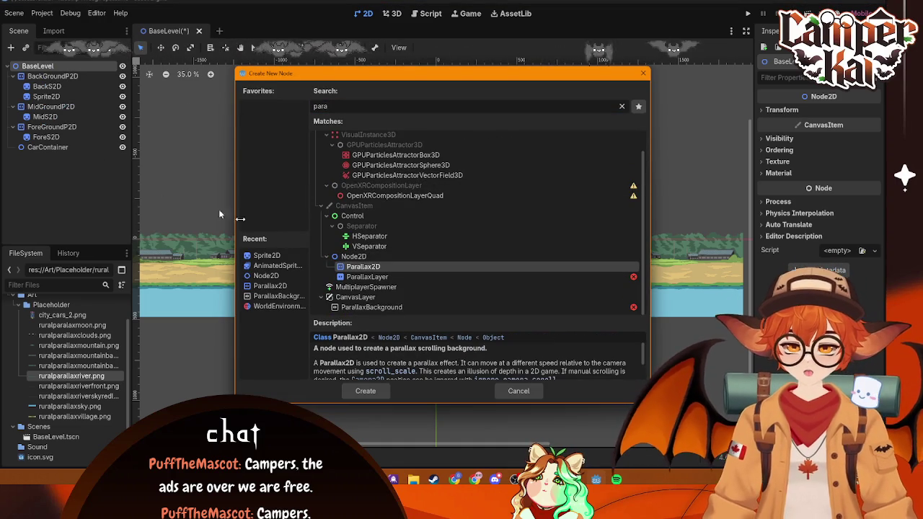
{"action": "left_click", "coordinate": [404, 391]}
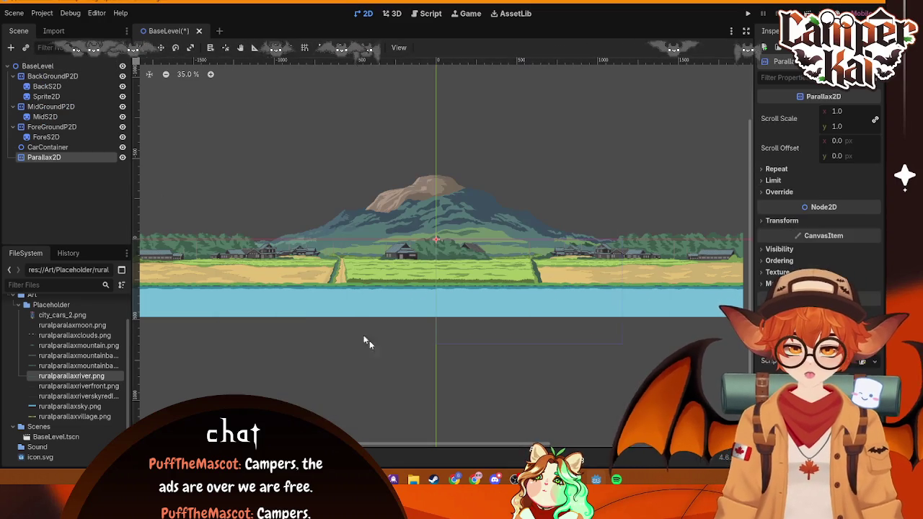
- Move the Parallax2D to the top as SkyP2D, reparent the sprite into it, and texture it with ruralparallaxsky.png
{"action": "left_click_drag", "start_coordinate": [45, 157], "coordinate": [66, 78]}
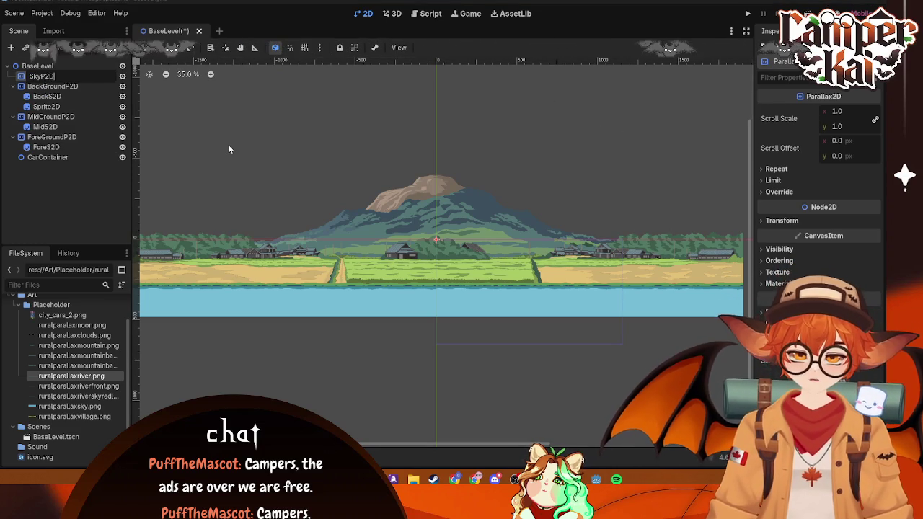
{"action": "mouse_move", "coordinate": [44, 106]}
{"action": "left_mouse_down"}
{"action": "mouse_move", "coordinate": [36, 99]}
{"action": "mouse_move", "coordinate": [52, 80]}
{"action": "left_mouse_up"}
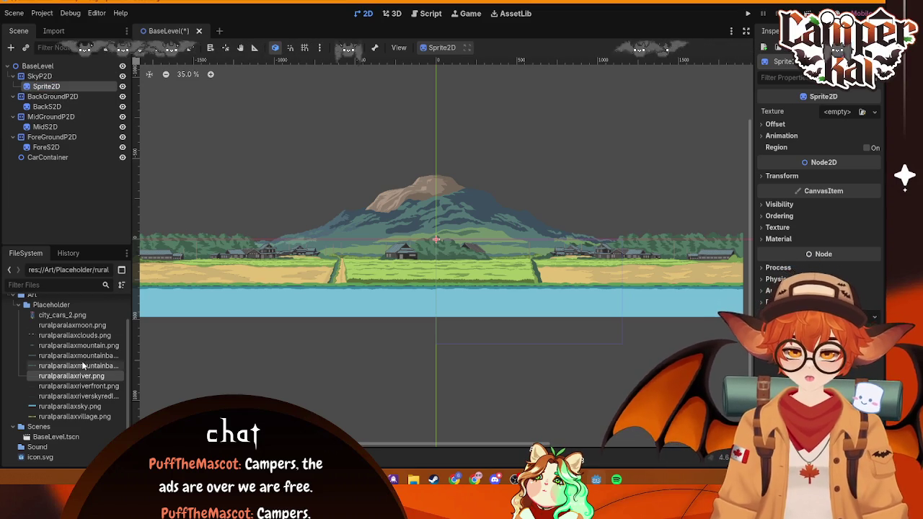
{"action": "mouse_move", "coordinate": [70, 406]}
{"action": "left_mouse_down"}
{"action": "mouse_move", "coordinate": [768, 206]}
{"action": "mouse_move", "coordinate": [840, 114]}
{"action": "left_mouse_up"}
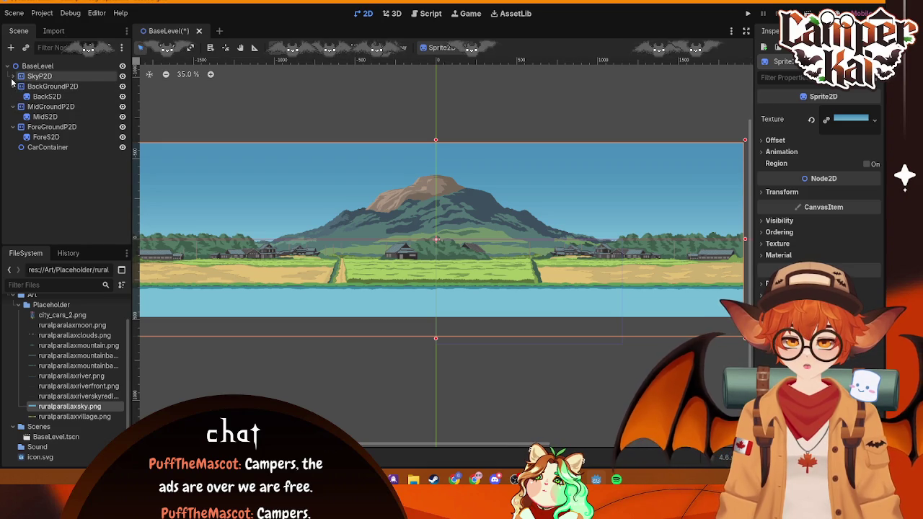
{"action": "left_click", "coordinate": [52, 137]}
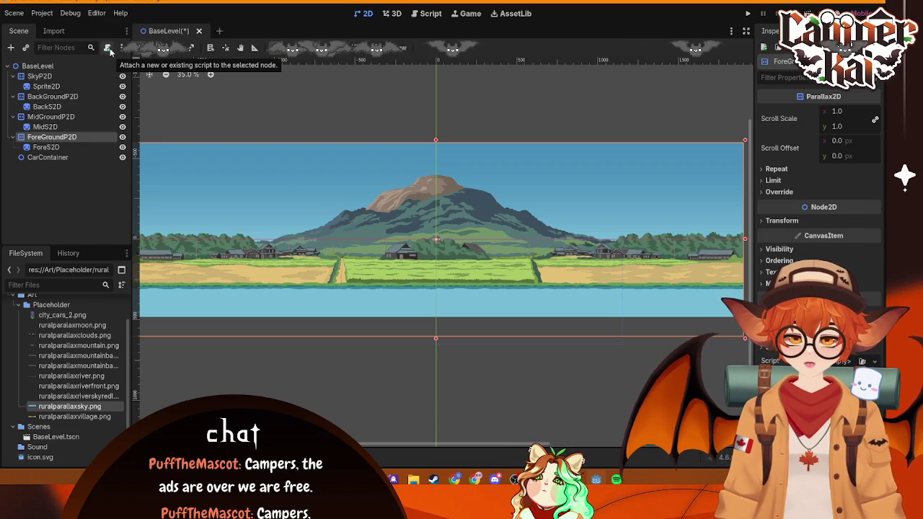
- Add a Parallax2D just above ForeGroundP2D and name it RoadP2D
{"action": "key", "text": "ctrl+a"}
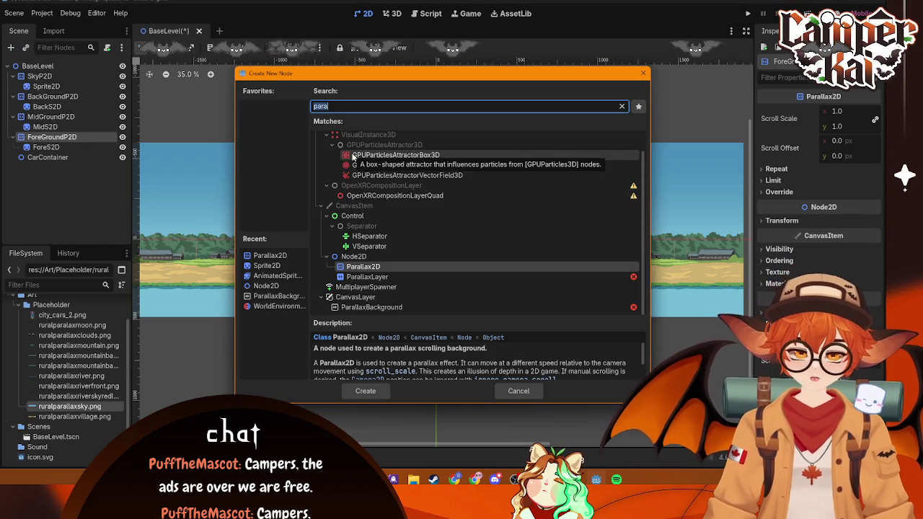
{"action": "type", "text": "parra"}
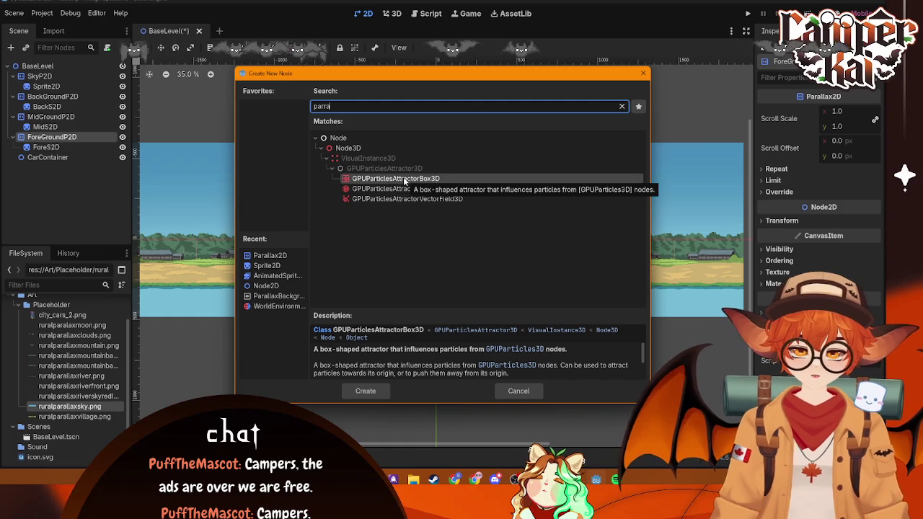
{"action": "key", "text": "BackSpace"}
{"action": "key", "text": "BackSpace"}
{"action": "type", "text": "a"}
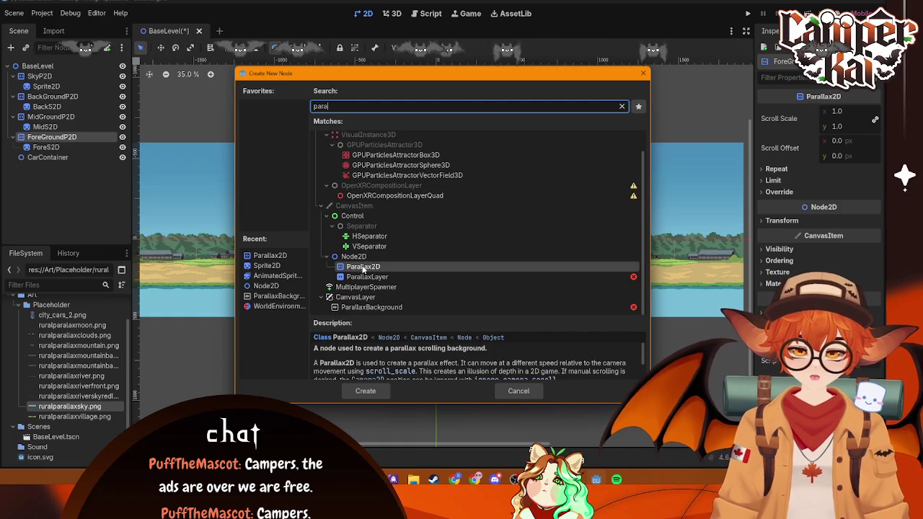
{"action": "left_click", "coordinate": [360, 390]}
{"action": "mouse_move", "coordinate": [73, 160]}
{"action": "left_mouse_down"}
{"action": "mouse_move", "coordinate": [22, 160]}
{"action": "mouse_move", "coordinate": [21, 137]}
{"action": "mouse_move", "coordinate": [22, 167]}
{"action": "mouse_move", "coordinate": [35, 137]}
{"action": "left_mouse_up"}
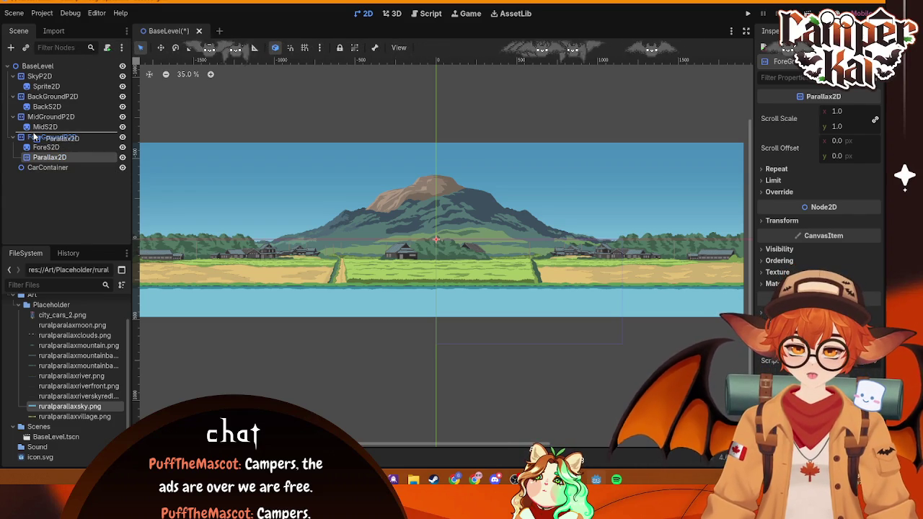
{"action": "left_click_drag", "start_coordinate": [34, 137], "coordinate": [36, 137]}
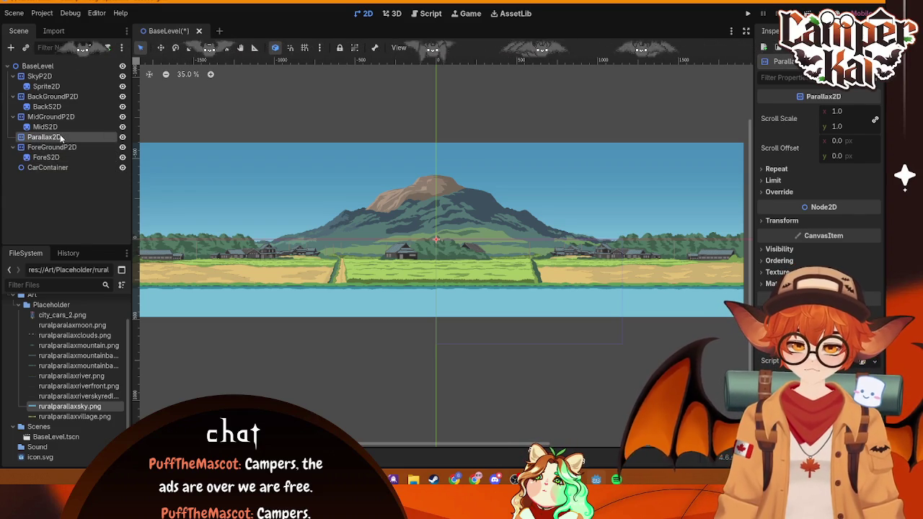
{"action": "left_click", "coordinate": [61, 137]}
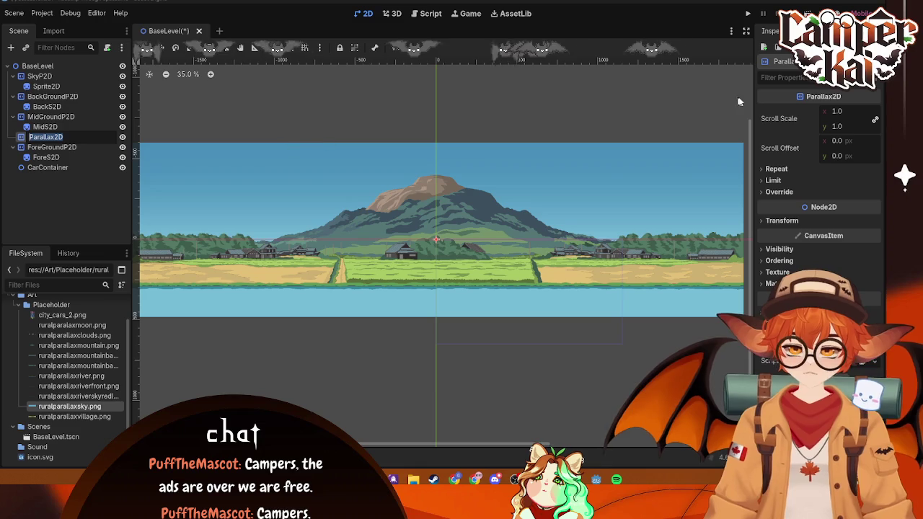
{"action": "type", "text": "Road"}
{"action": "type", "text": "P2D"}
{"action": "key", "text": "Return"}
- Move the ForeS2D sprite into RoadP2D and rename it RoadS2D
{"action": "left_click", "coordinate": [72, 157]}
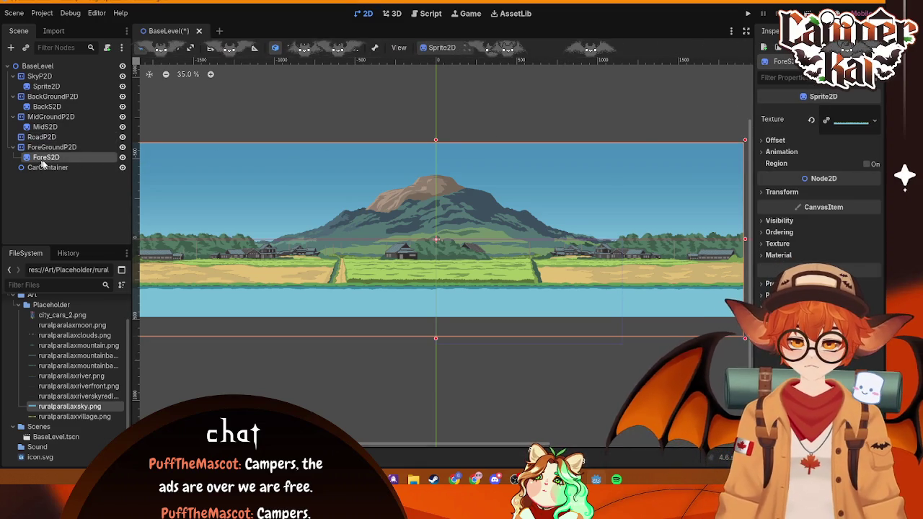
{"action": "left_click_drag", "start_coordinate": [53, 140], "coordinate": [54, 138]}
{"action": "double_click", "coordinate": [58, 147]}
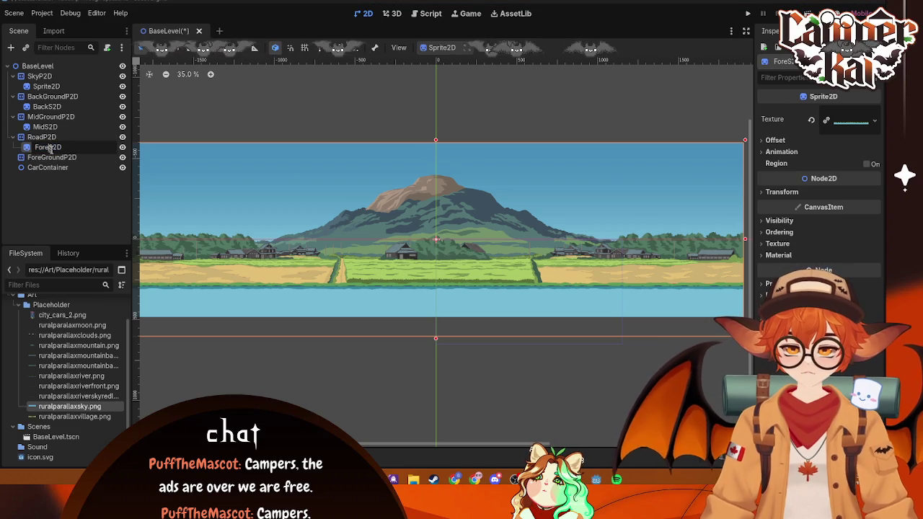
{"action": "key", "text": "BackSpace"}
{"action": "key", "text": "BackSpace"}
{"action": "key", "text": "BackSpace"}
{"action": "type", "text": "Road"}
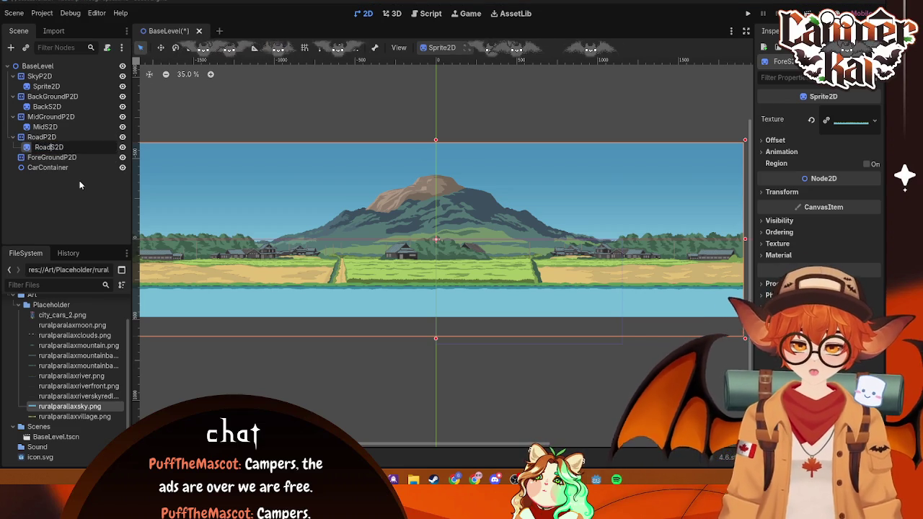
{"action": "key", "text": "Return"}
- Rename the sprite under SkyP2D to SkyS2D
{"action": "left_click", "coordinate": [52, 96]}
{"action": "left_click", "coordinate": [54, 86]}
{"action": "double_click", "coordinate": [54, 86]}
{"action": "key", "text": "BackSpace"}
{"action": "key", "text": "BackSpace"}
{"action": "key", "text": "BackSpace"}
{"action": "key", "text": "BackSpace"}
{"action": "type", "text": "ky"}
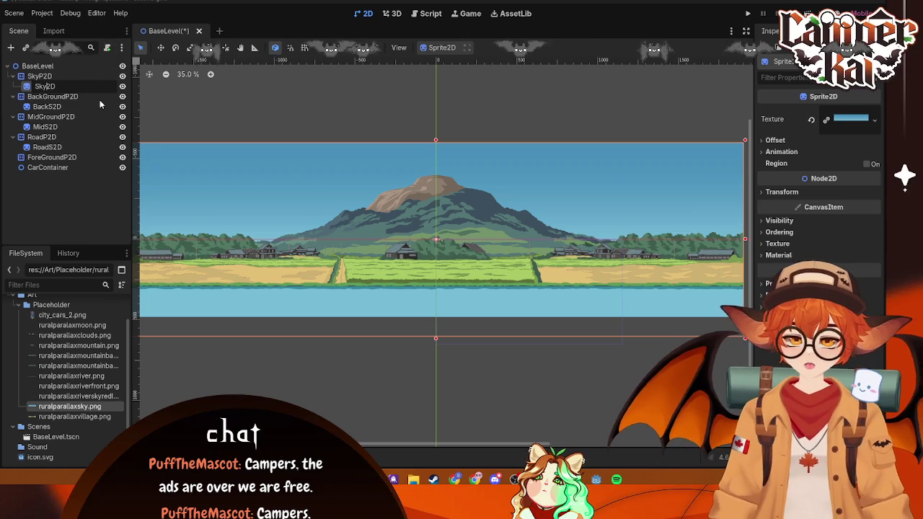
{"action": "type", "text": "S"}
{"action": "key", "text": "Return"}
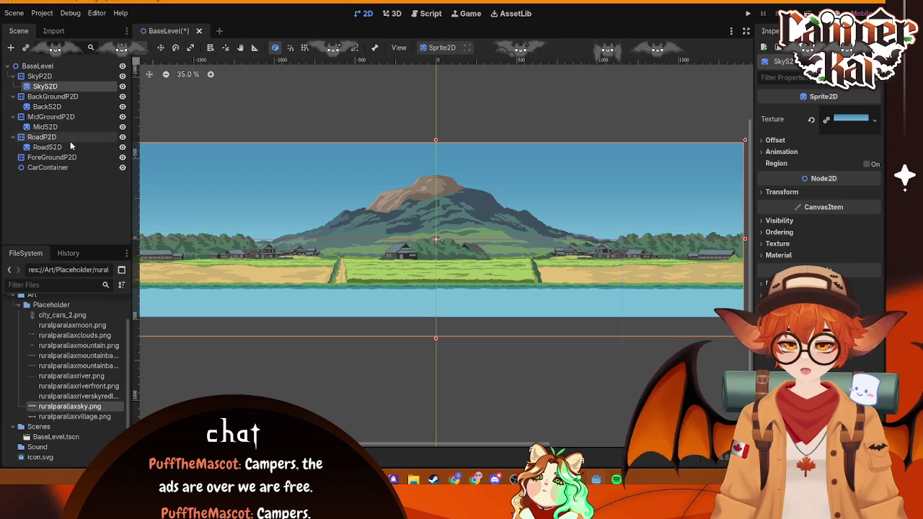
{"action": "left_click", "coordinate": [67, 157]}
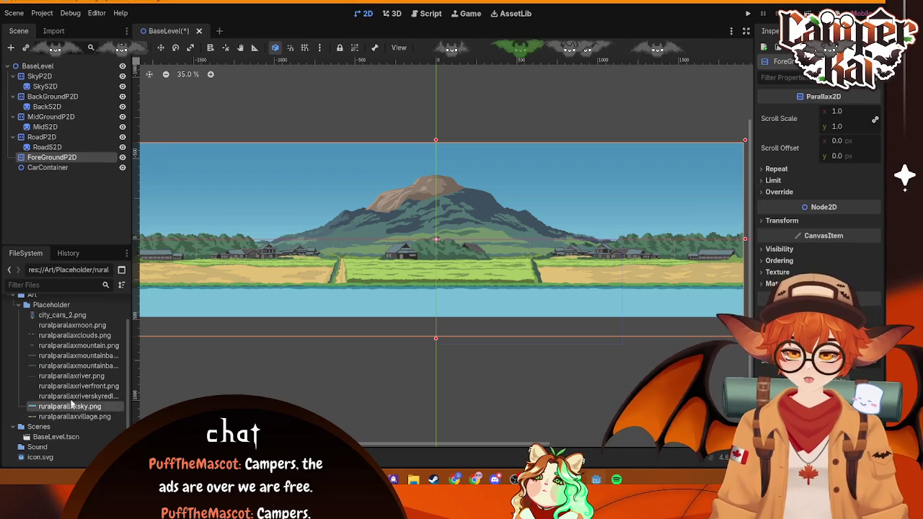
- Add a Sprite2D under ForeGroundP2D and name it ForeS2D
{"action": "mouse_move", "coordinate": [72, 386]}
{"action": "left_mouse_down"}
{"action": "mouse_move", "coordinate": [79, 382]}
{"action": "mouse_move", "coordinate": [55, 174]}
{"action": "mouse_move", "coordinate": [57, 156]}
{"action": "mouse_move", "coordinate": [90, 164]}
{"action": "left_mouse_up"}
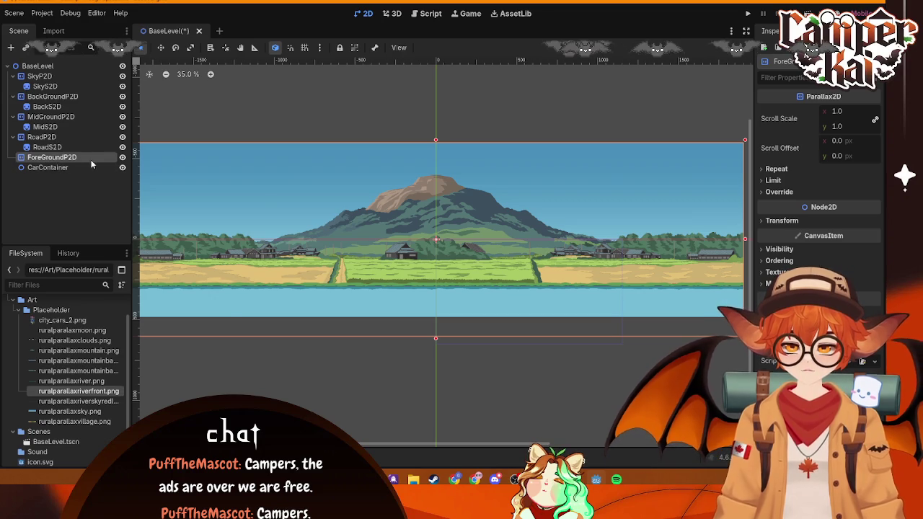
{"action": "right_click", "coordinate": [67, 157]}
{"action": "left_click", "coordinate": [101, 165]}
{"action": "type", "text": "spri"}
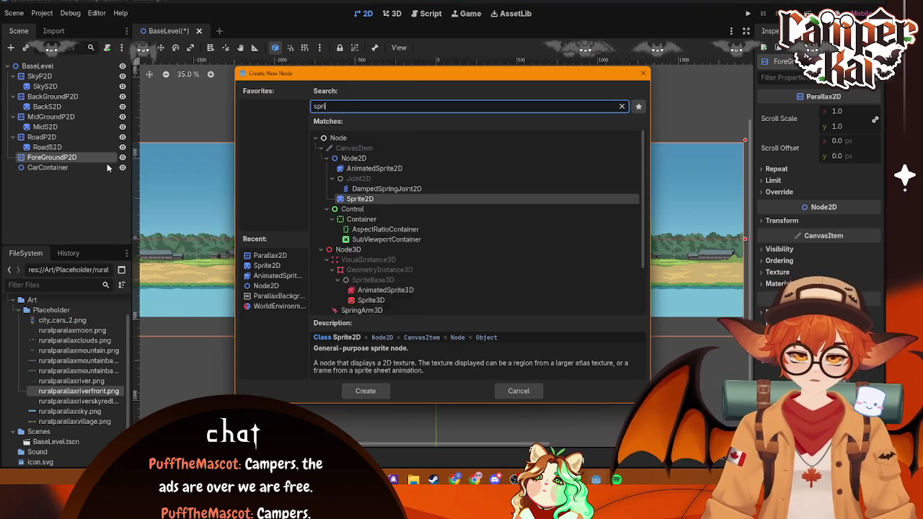
{"action": "type", "text": "te"}
{"action": "left_click", "coordinate": [343, 180]}
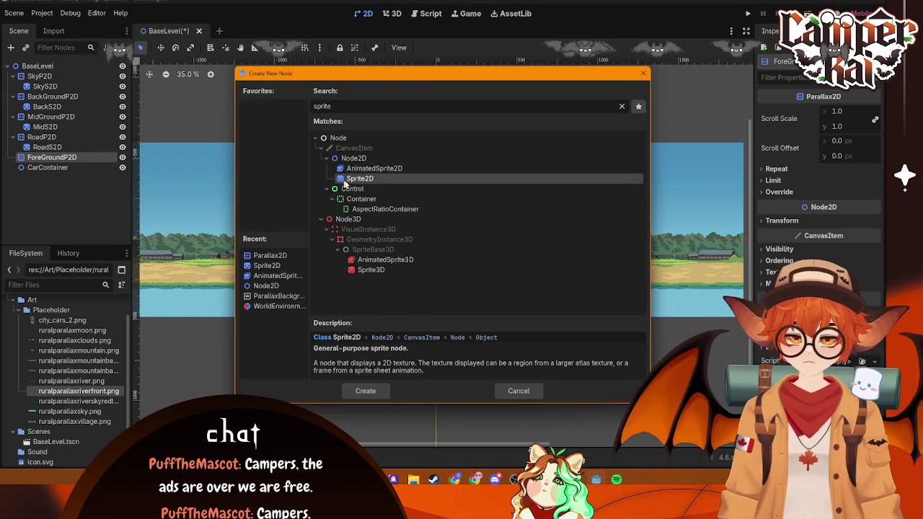
{"action": "left_click", "coordinate": [365, 390]}
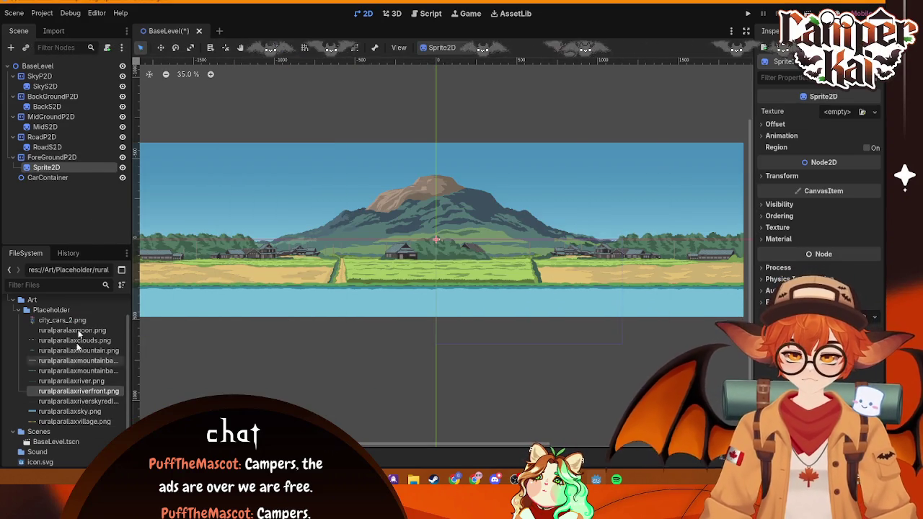
{"action": "double_click", "coordinate": [65, 168]}
{"action": "type", "text": "Fore"}
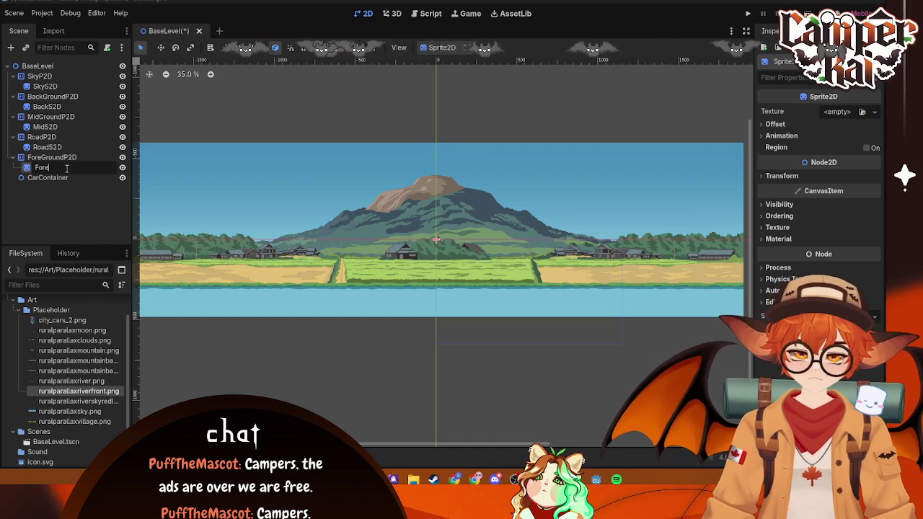
{"action": "type", "text": "S2D"}
{"action": "key", "text": "Return"}
- Assign ruralparallaxriverfront.png as ForeS2D's texture
{"action": "mouse_move", "coordinate": [78, 391]}
{"action": "left_mouse_down"}
{"action": "mouse_move", "coordinate": [670, 223]}
{"action": "mouse_move", "coordinate": [842, 115]}
{"action": "left_mouse_up"}
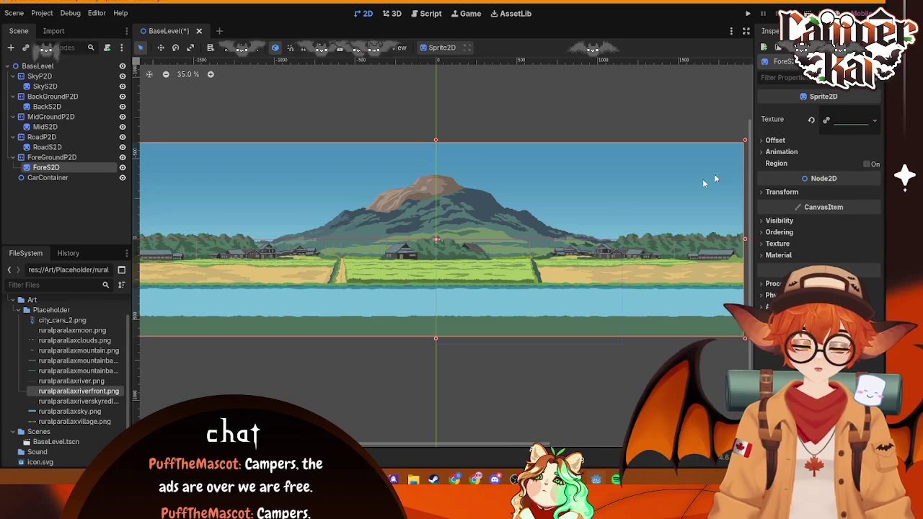
{"action": "left_click", "coordinate": [383, 360]}
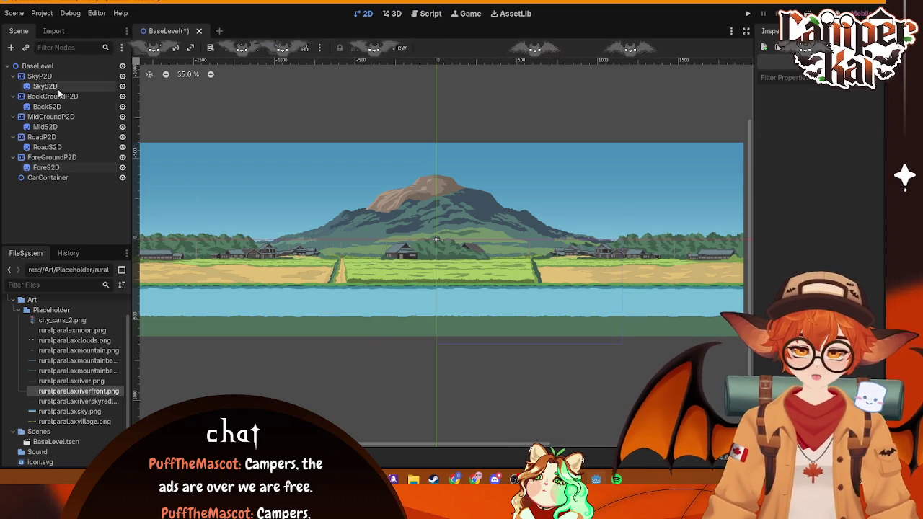
{"action": "left_click", "coordinate": [45, 176]}
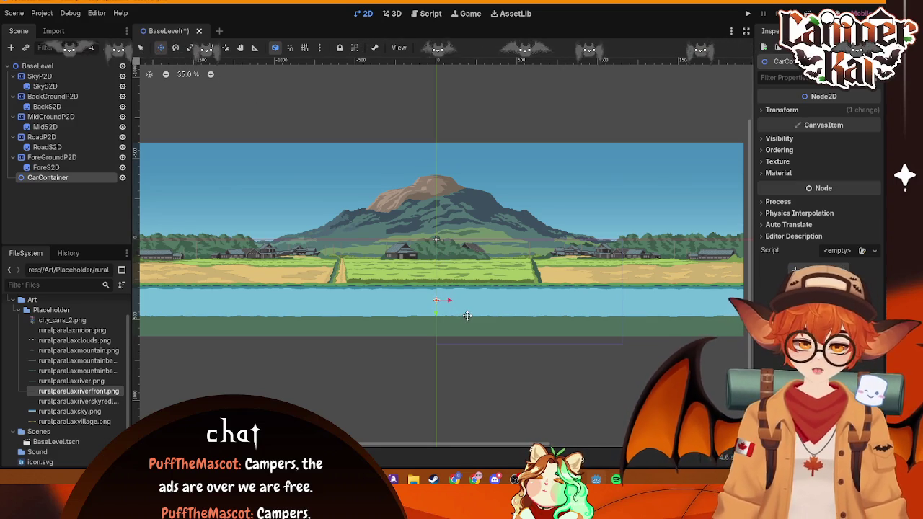
- Save BaseLevel with Ctrl+S and bring the 2D Parallax docs window forward in Chrome
{"action": "key", "text": "ctrl+s"}
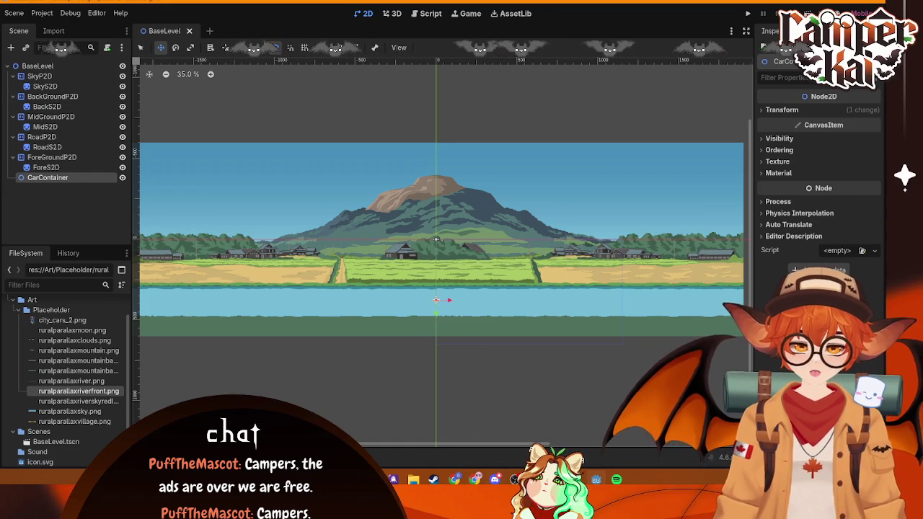
{"action": "mouse_move", "coordinate": [476, 479]}
{"action": "left_click", "coordinate": [584, 432]}
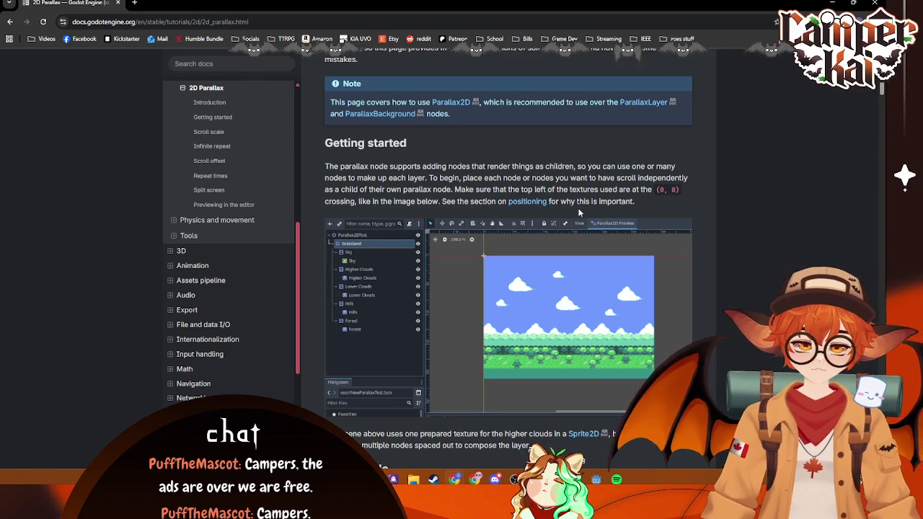
- Check SkyP2D and its sky sprite against the docs' (0, 0) top-left note, ending in Godot
{"action": "key", "text": "alt+Tab"}
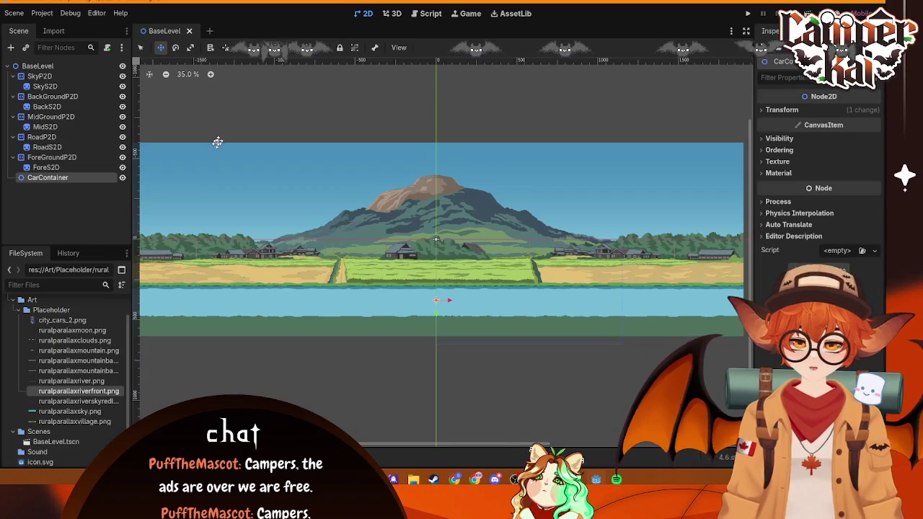
{"action": "left_click", "coordinate": [44, 77]}
{"action": "left_click", "coordinate": [56, 86]}
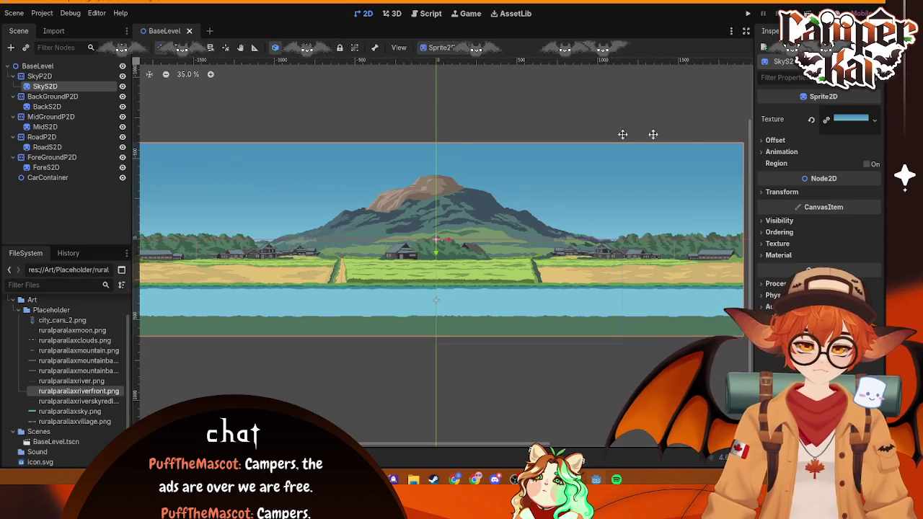
{"action": "left_click", "coordinate": [92, 76]}
{"action": "key", "text": "alt+Tab"}
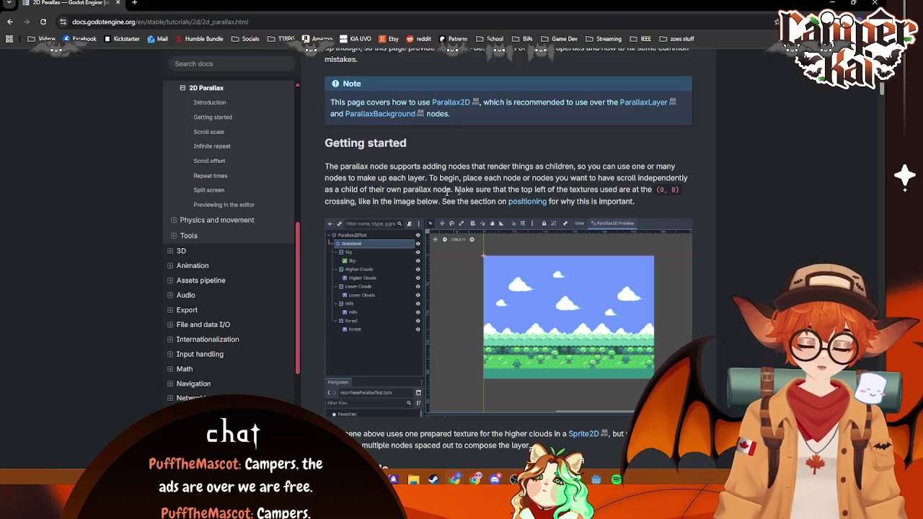
{"action": "key", "text": "alt+Tab"}
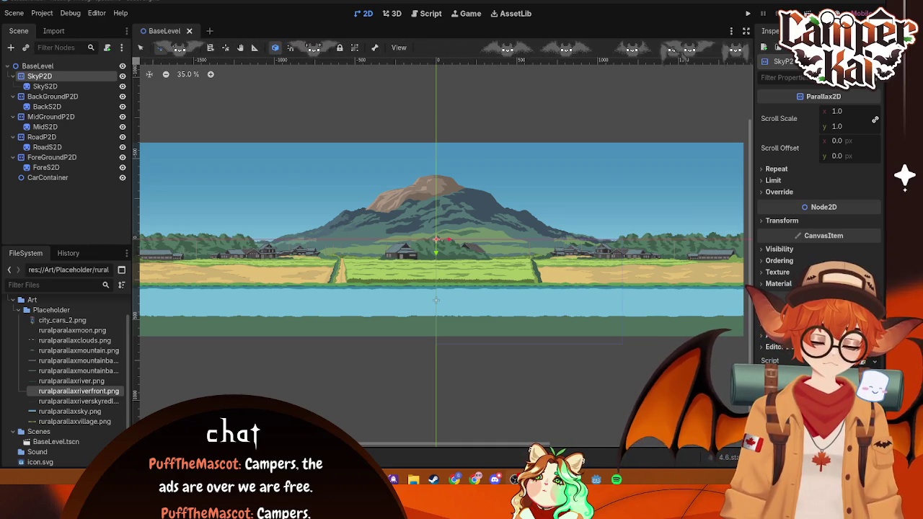
- Turn off Centered under Offset for SkyS2D, BackS2D and MidS2D
{"action": "left_click", "coordinate": [81, 87]}
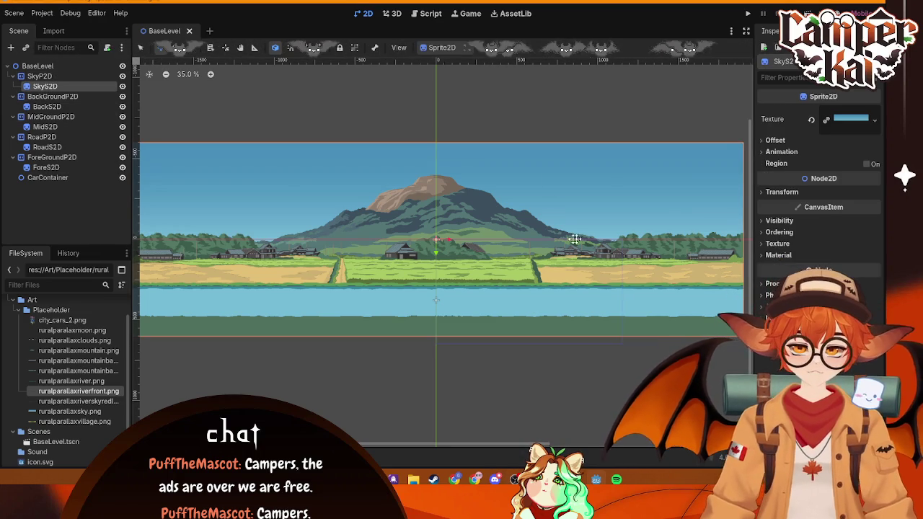
{"action": "left_click", "coordinate": [761, 141]}
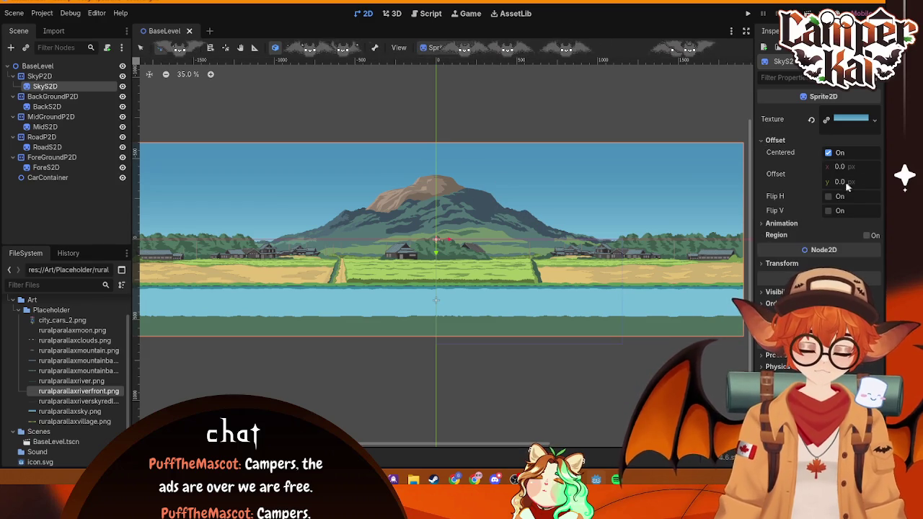
{"action": "left_click", "coordinate": [829, 152]}
{"action": "left_click", "coordinate": [79, 107]}
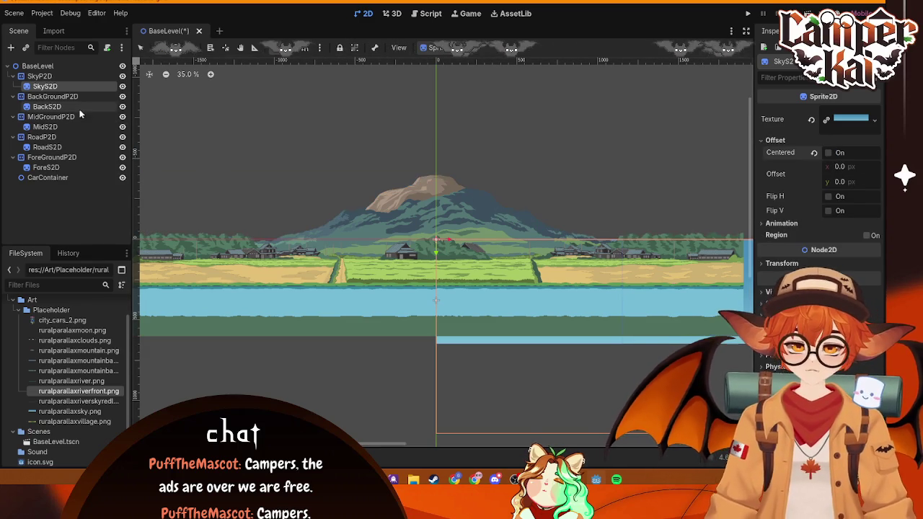
{"action": "left_click", "coordinate": [761, 141]}
{"action": "left_click", "coordinate": [829, 153]}
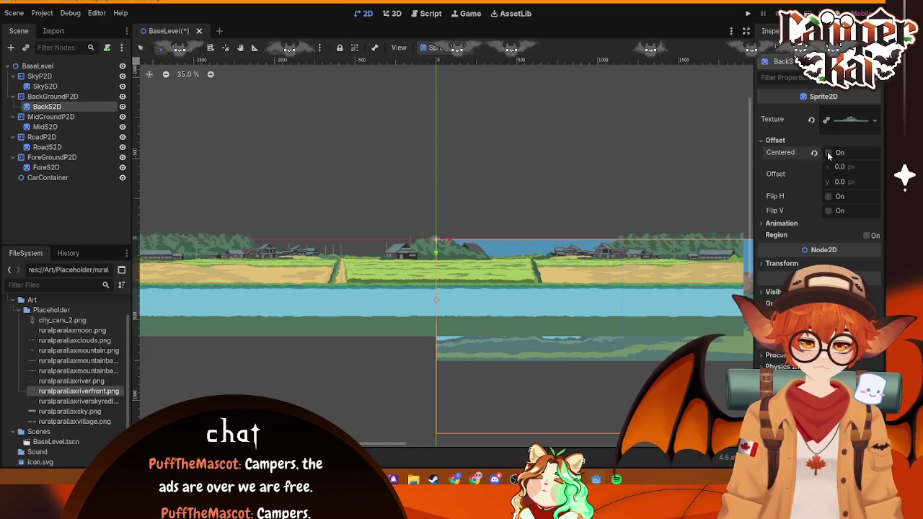
{"action": "left_click", "coordinate": [72, 117]}
{"action": "left_click", "coordinate": [45, 127]}
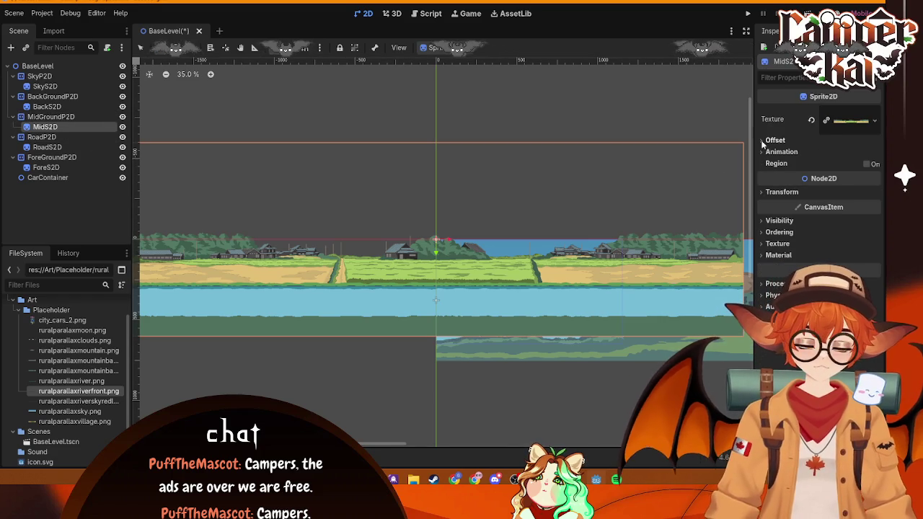
{"action": "left_click", "coordinate": [763, 141]}
{"action": "left_click", "coordinate": [829, 153]}
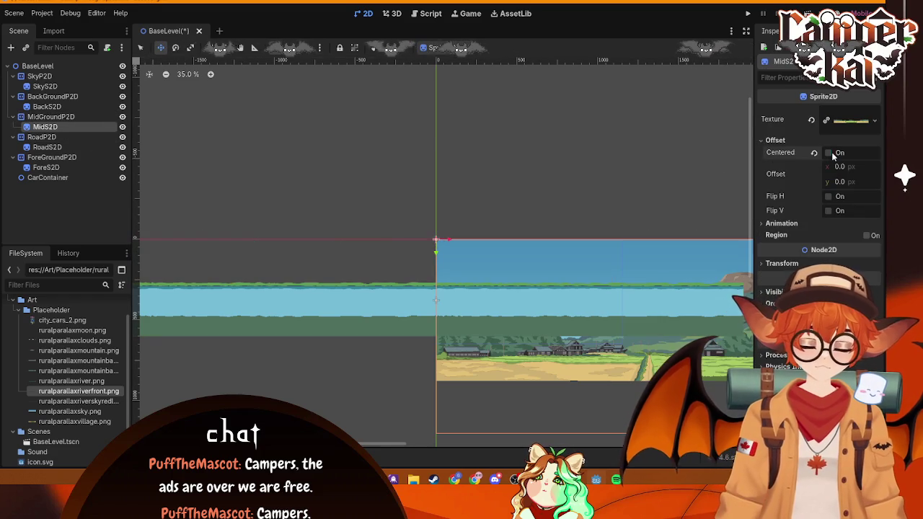
- Turn off Centered for RoadS2D and ForeS2D, then view the whole scene
{"action": "left_click", "coordinate": [47, 148]}
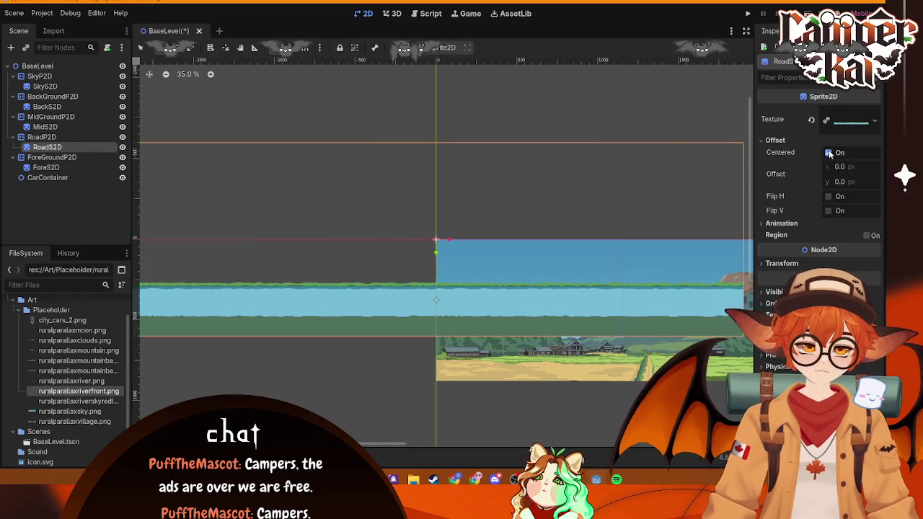
{"action": "left_click", "coordinate": [829, 153]}
{"action": "left_click", "coordinate": [46, 167]}
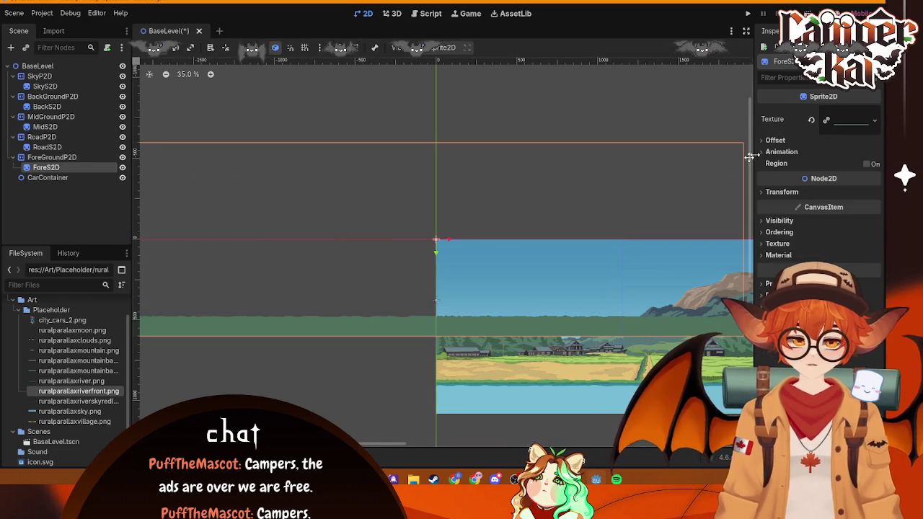
{"action": "left_click", "coordinate": [775, 140]}
{"action": "left_click", "coordinate": [829, 153]}
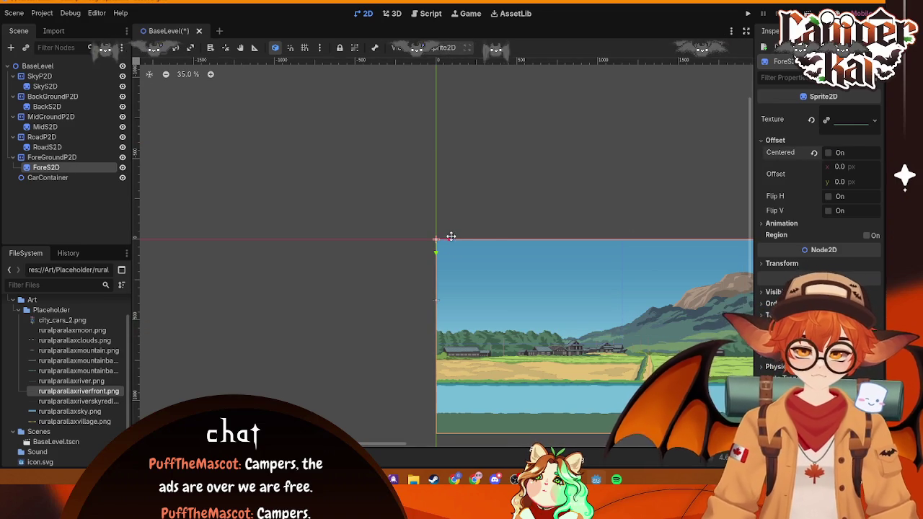
{"action": "left_click_drag", "start_coordinate": [596, 200], "coordinate": [500, 142]}
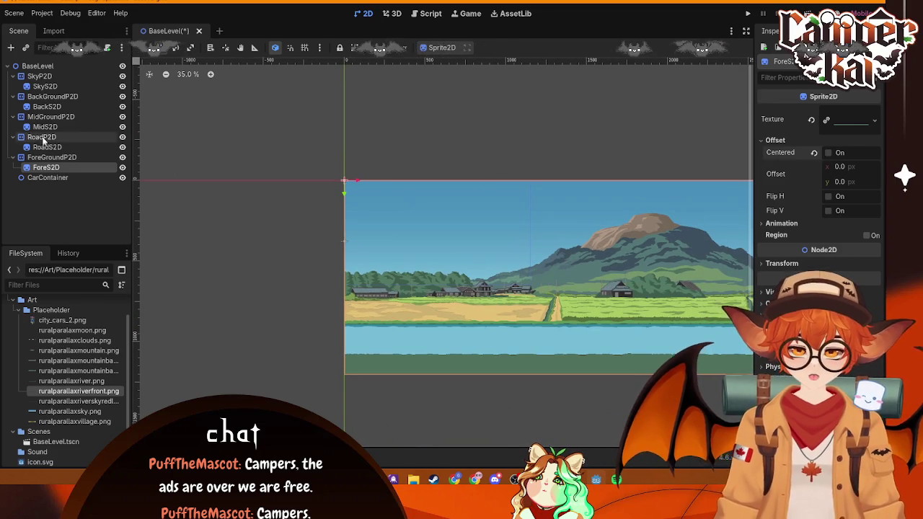
{"action": "left_click", "coordinate": [44, 178]}
- Nudge CarContainer slightly right over the village and recentre the view on the scene
{"action": "mouse_move", "coordinate": [410, 243]}
{"action": "left_mouse_down"}
{"action": "mouse_move", "coordinate": [447, 245]}
{"action": "mouse_move", "coordinate": [439, 247]}
{"action": "mouse_move", "coordinate": [440, 267]}
{"action": "left_mouse_up"}
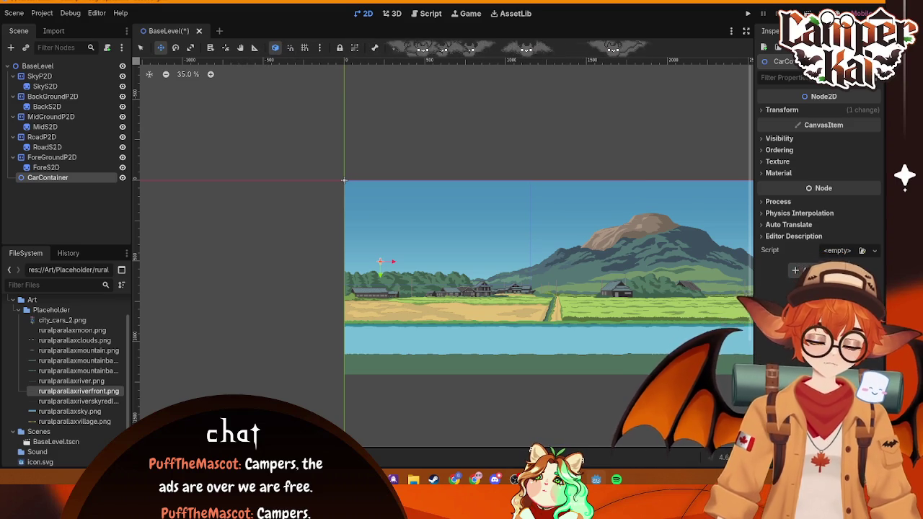
{"action": "mouse_move", "coordinate": [538, 332]}
{"action": "left_mouse_down"}
{"action": "mouse_move", "coordinate": [410, 228]}
{"action": "mouse_move", "coordinate": [334, 279]}
{"action": "mouse_move", "coordinate": [520, 284]}
{"action": "left_mouse_up"}
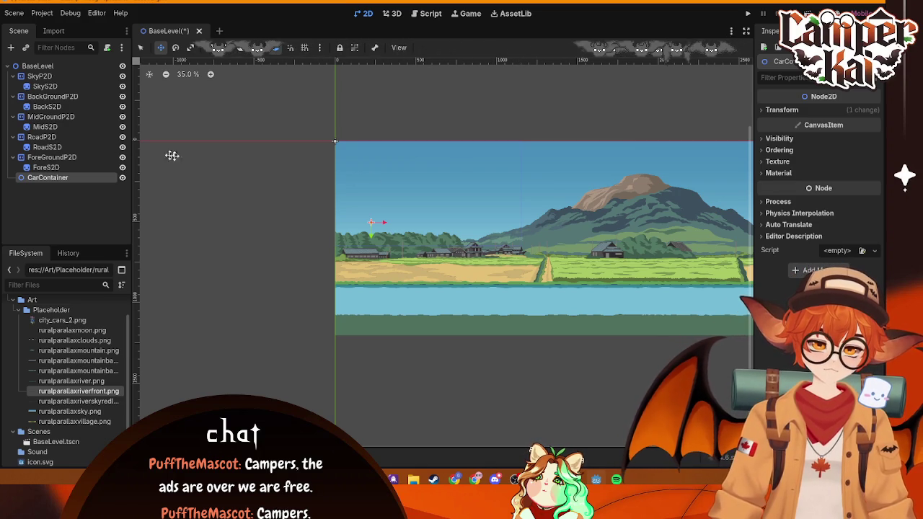
{"action": "left_click", "coordinate": [32, 77]}
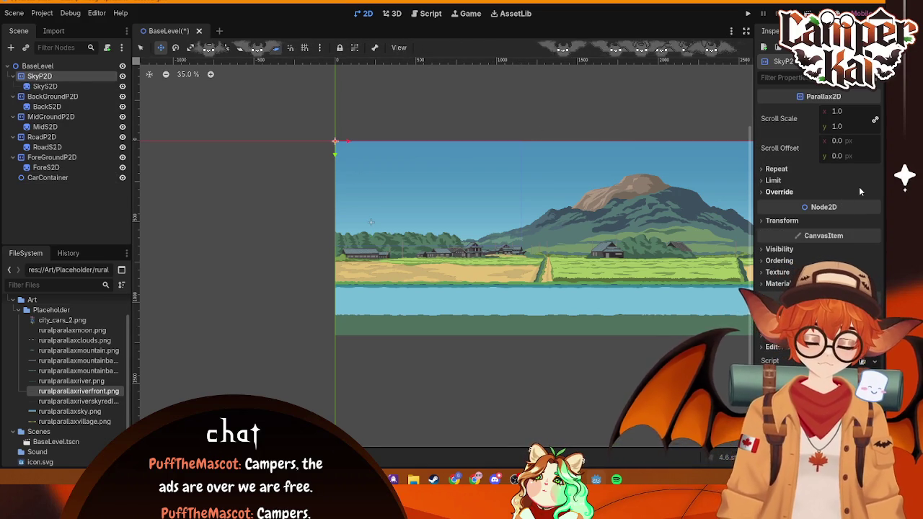
- Set horizontal scroll scale 0.1 on SkyP2D, 0.25 on BackGroundP2D and 0.5 on MidGroundP2D
{"action": "left_click", "coordinate": [841, 112]}
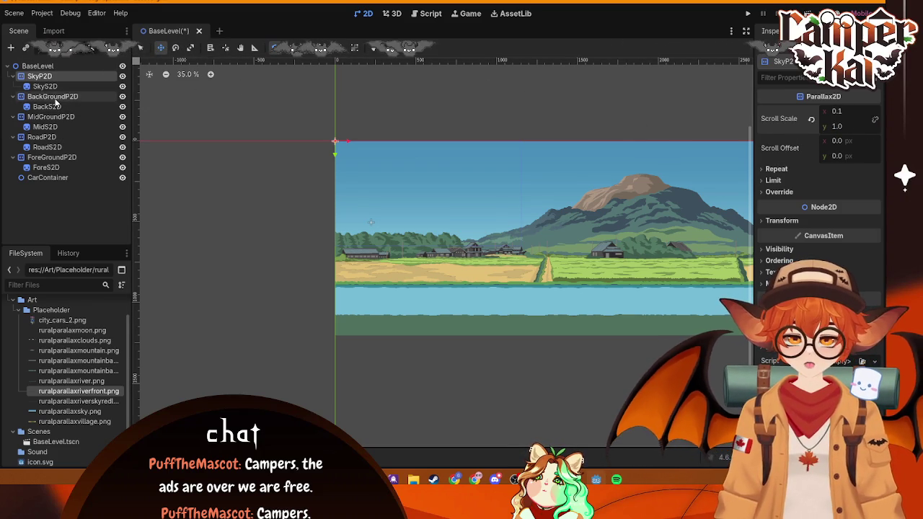
{"action": "left_click", "coordinate": [82, 97]}
{"action": "left_click", "coordinate": [846, 112]}
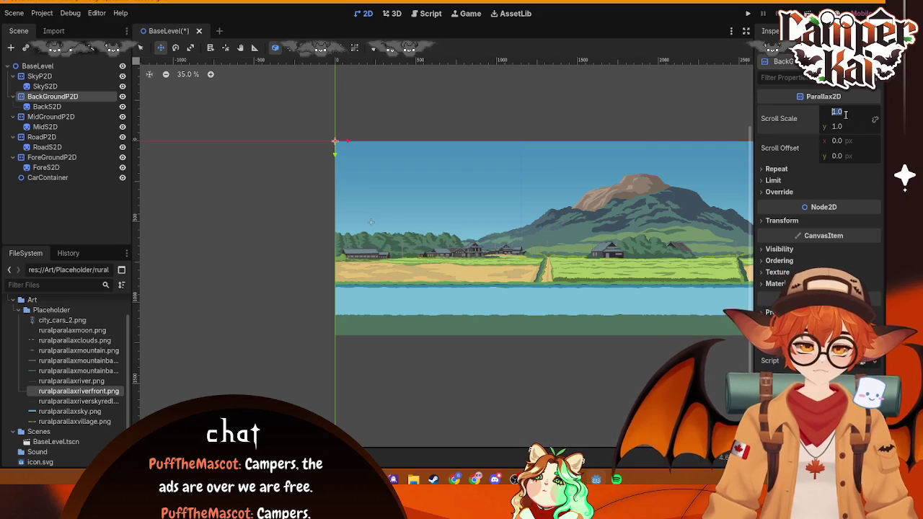
{"action": "type", "text": "0.25"}
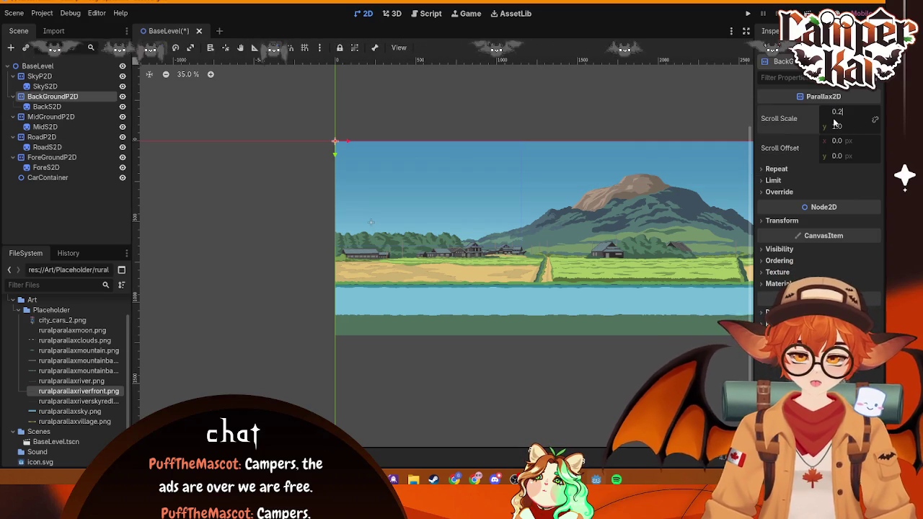
{"action": "key", "text": "Return"}
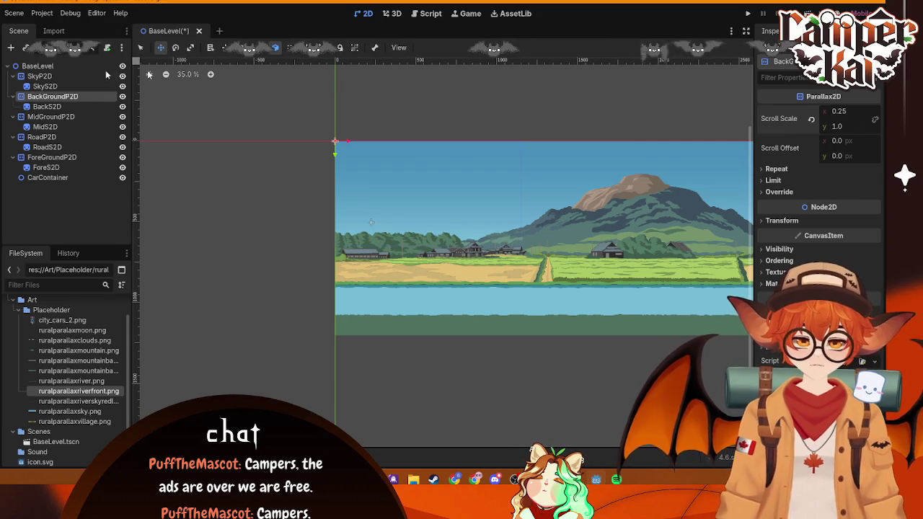
{"action": "left_click", "coordinate": [51, 117]}
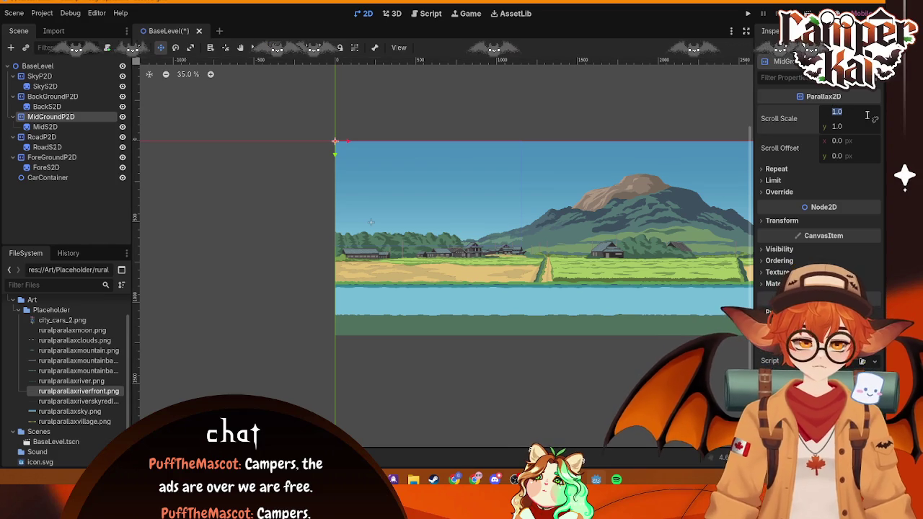
{"action": "type", "text": "0.5"}
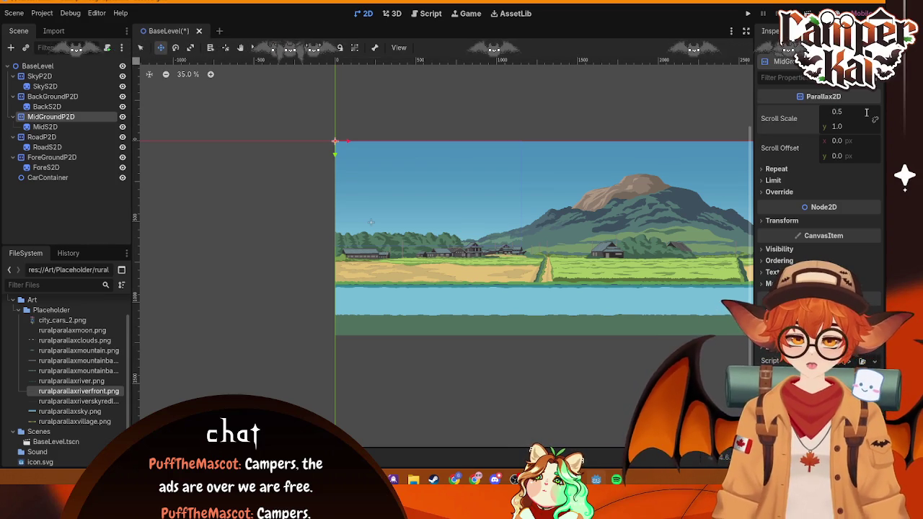
- Set RoadP2D's scroll scale x to 0.75 and ForeGroundP2D's to 0.8, then save the scene
{"action": "left_click", "coordinate": [78, 137]}
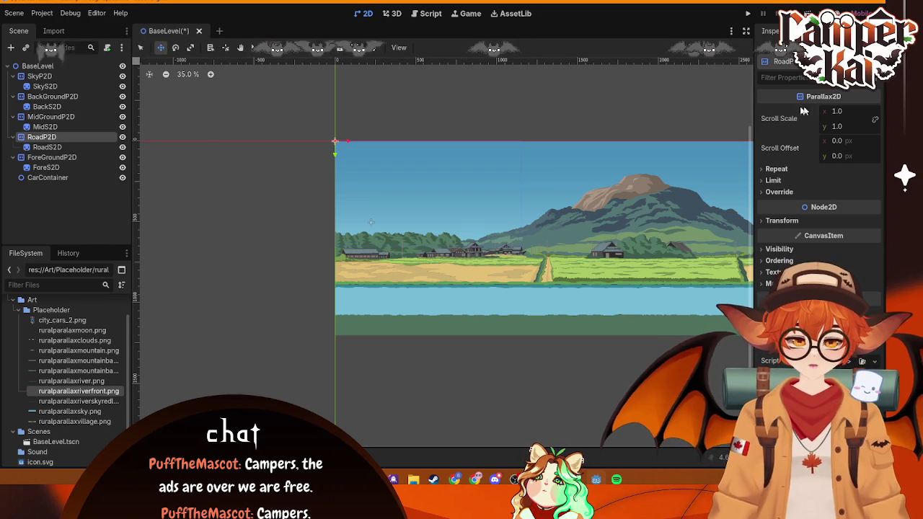
{"action": "left_click", "coordinate": [842, 112]}
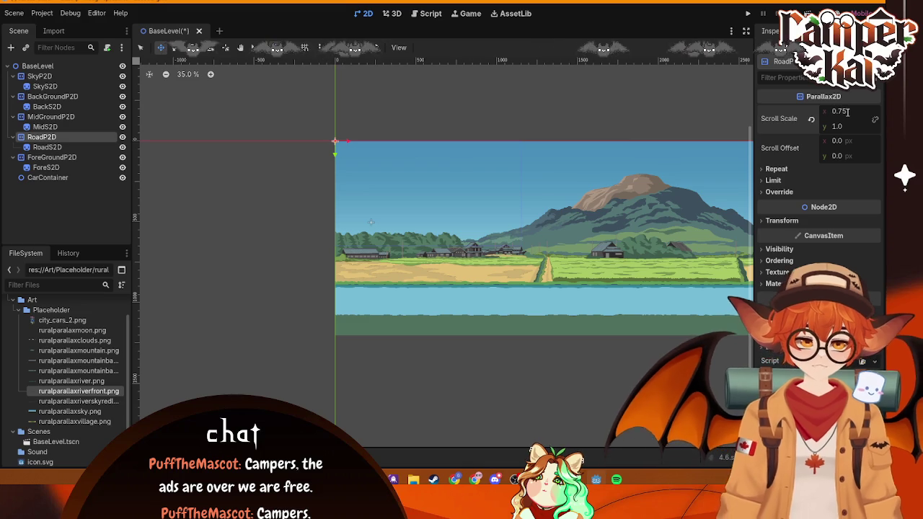
{"action": "left_click", "coordinate": [52, 157]}
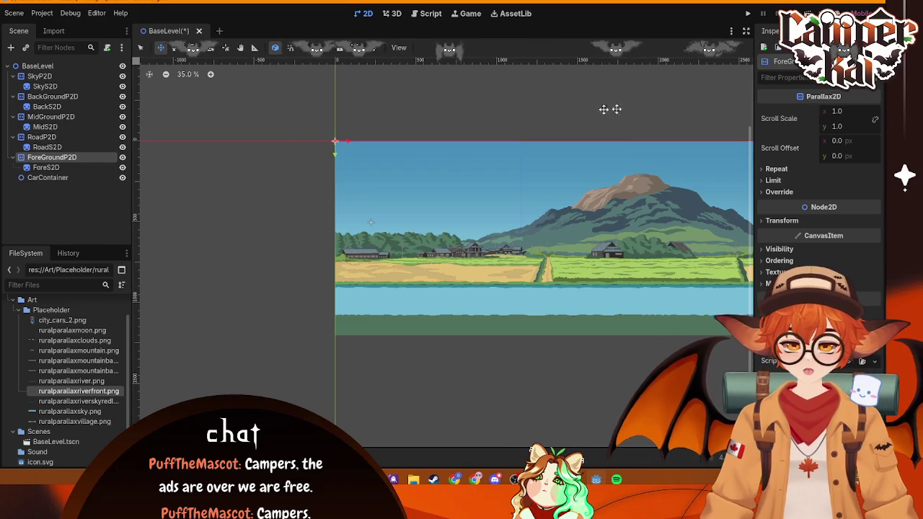
{"action": "left_click", "coordinate": [840, 112]}
{"action": "type", "text": "0."}
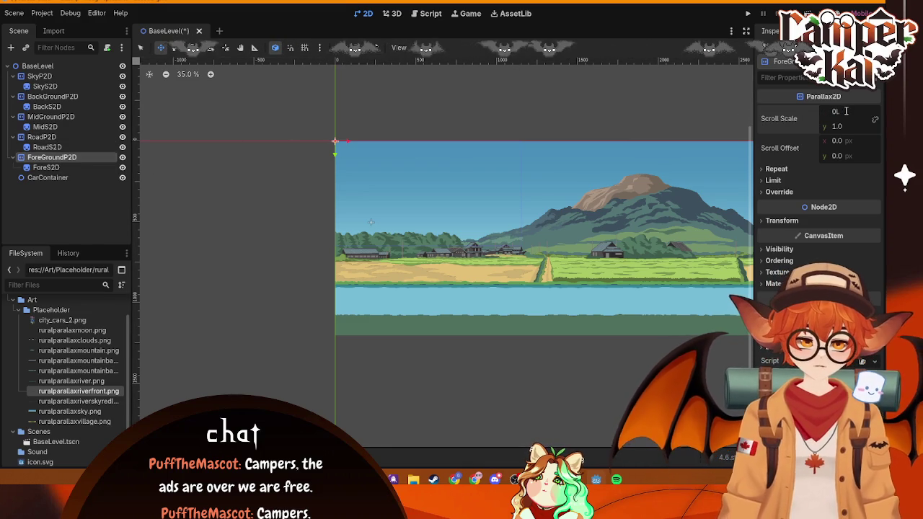
{"action": "type", "text": "8"}
{"action": "key", "text": "Return"}
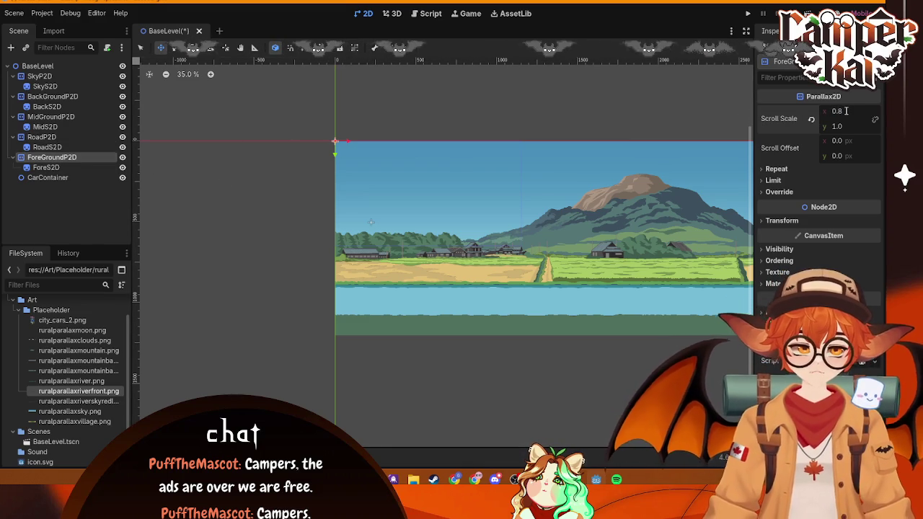
{"action": "key", "text": "ctrl+s"}
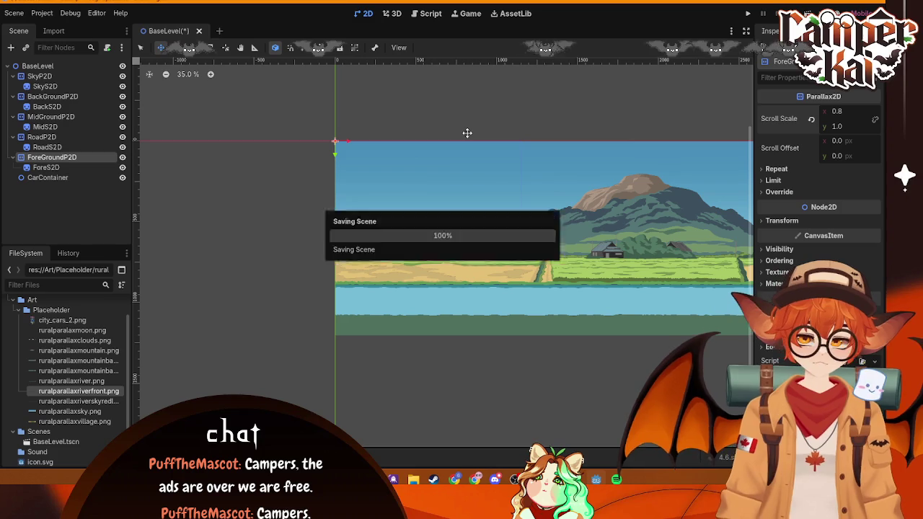
- Run the project with BaseLevel as the main scene to preview the parallax, then stop it
{"action": "left_click", "coordinate": [115, 178]}
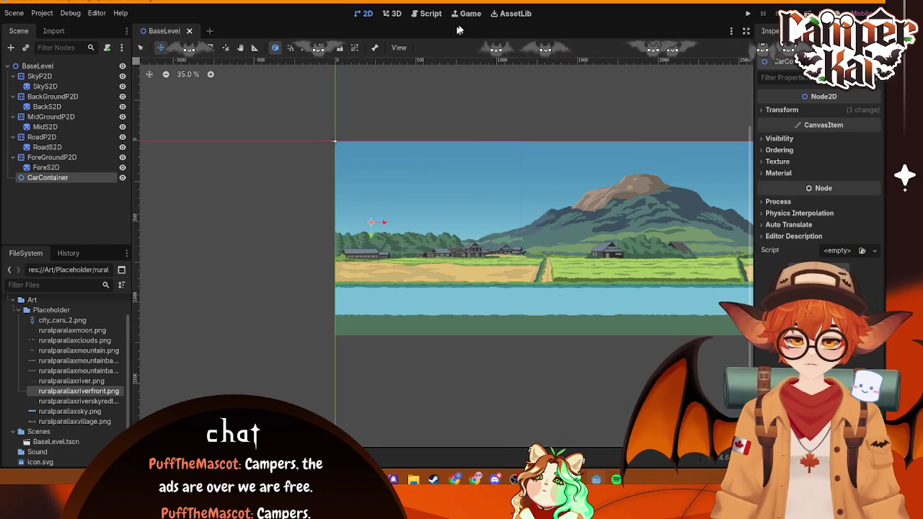
{"action": "key", "text": "F5"}
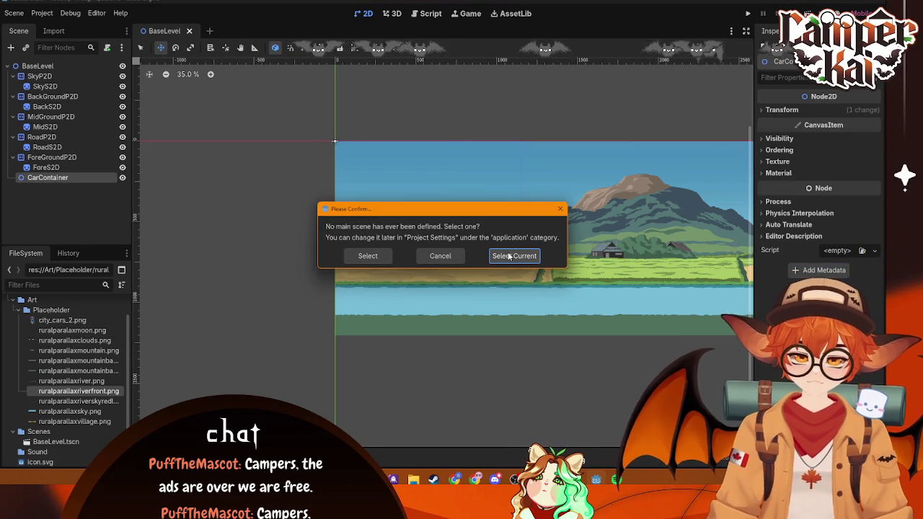
{"action": "left_click", "coordinate": [512, 256]}
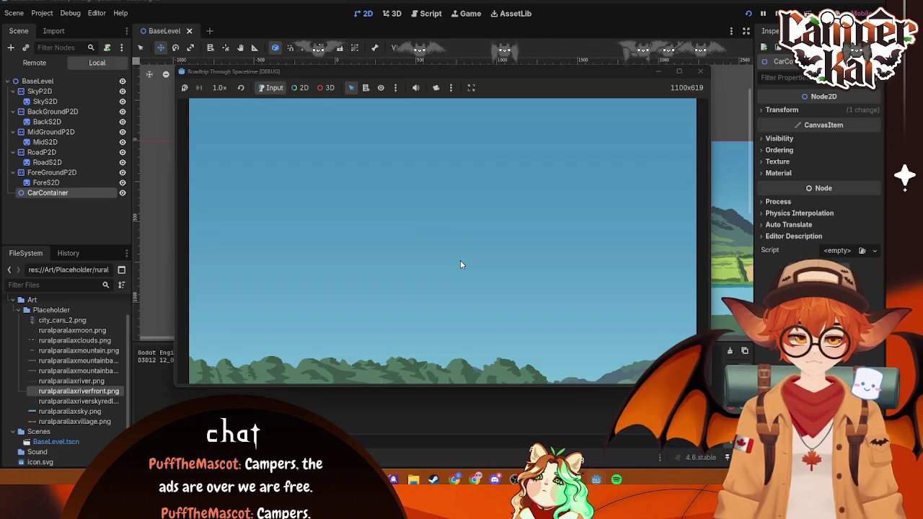
{"action": "left_click", "coordinate": [700, 72]}
{"action": "left_click", "coordinate": [54, 78]}
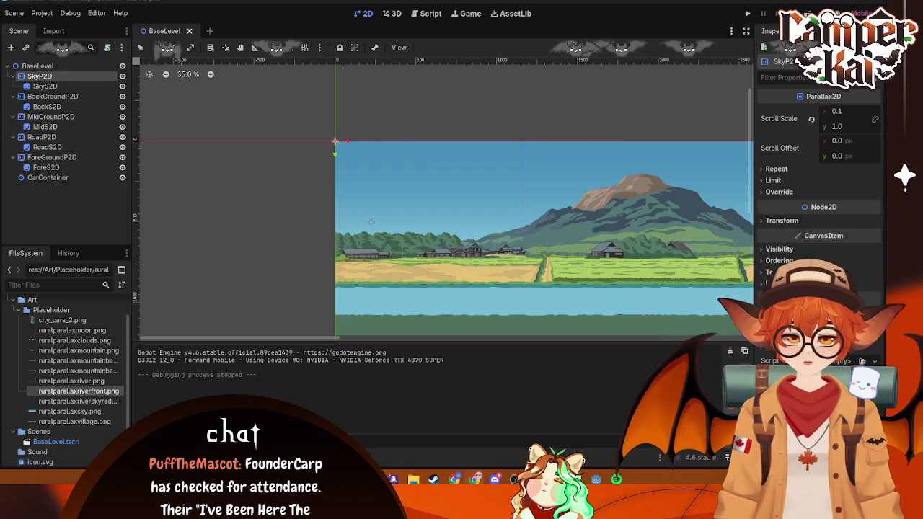
{"action": "left_click", "coordinate": [768, 169]}
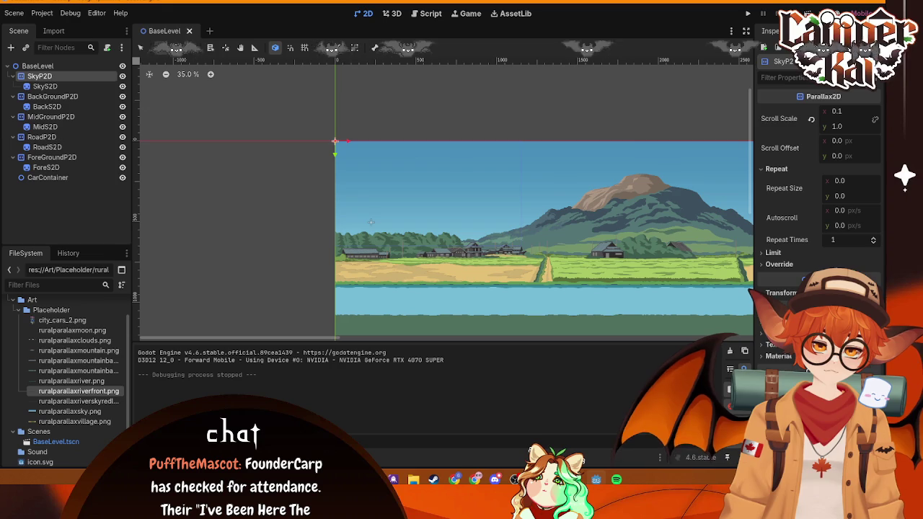
{"action": "left_click", "coordinate": [80, 86]}
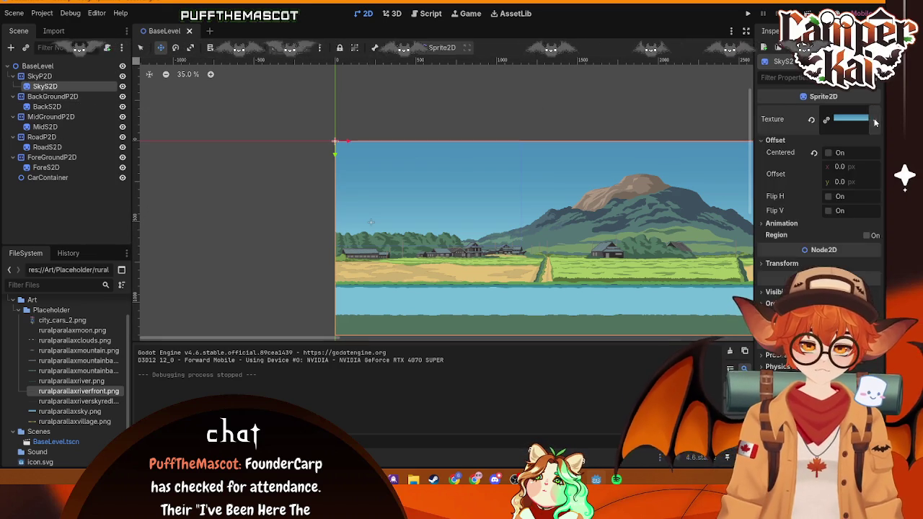
{"action": "left_click", "coordinate": [844, 120]}
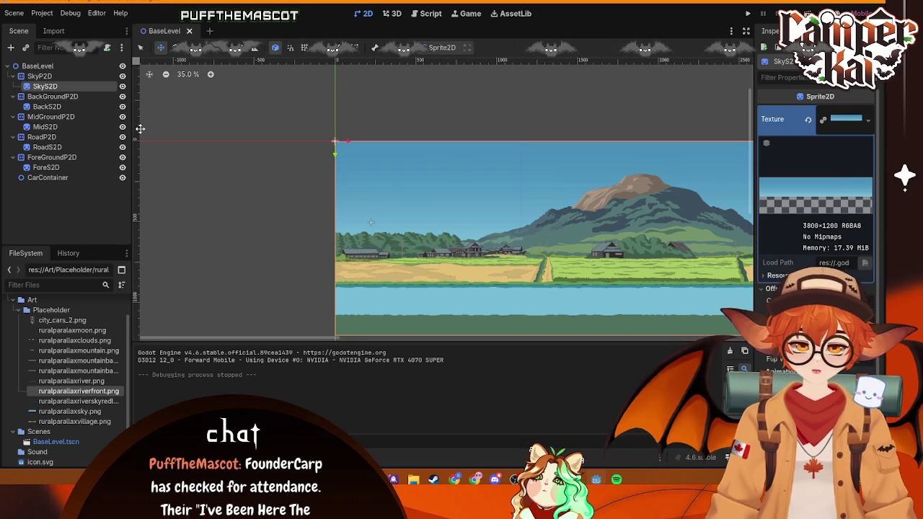
{"action": "left_click", "coordinate": [72, 107]}
{"action": "left_click", "coordinate": [846, 120]}
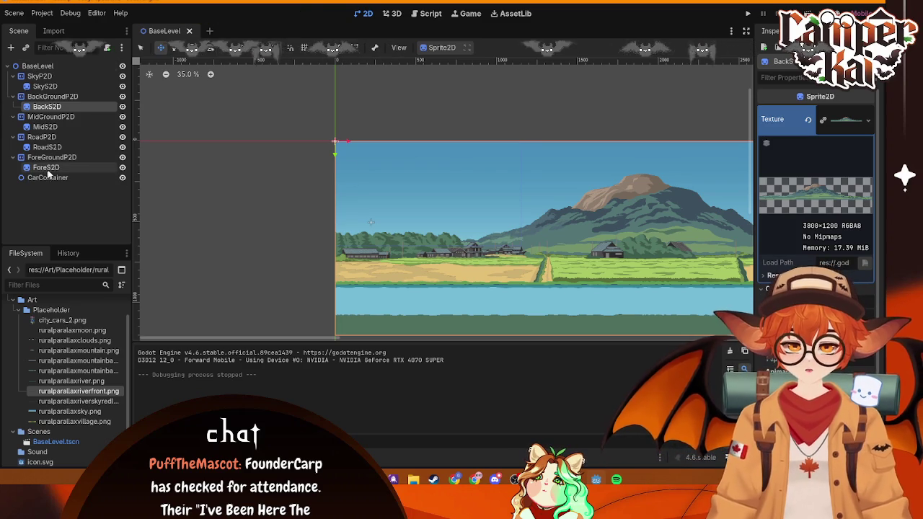
{"action": "left_click", "coordinate": [40, 66]}
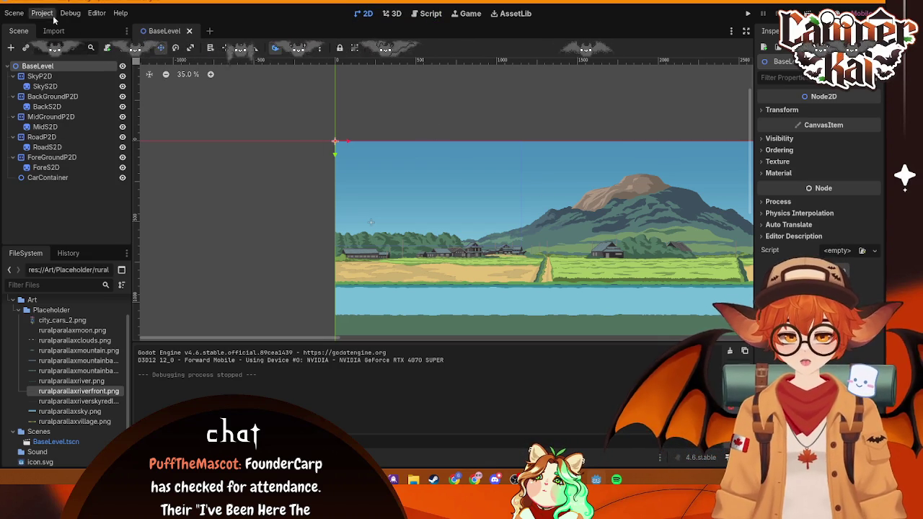
- Look up the display window size settings in Project Settings, filtering by 'display'
{"action": "left_click", "coordinate": [14, 13]}
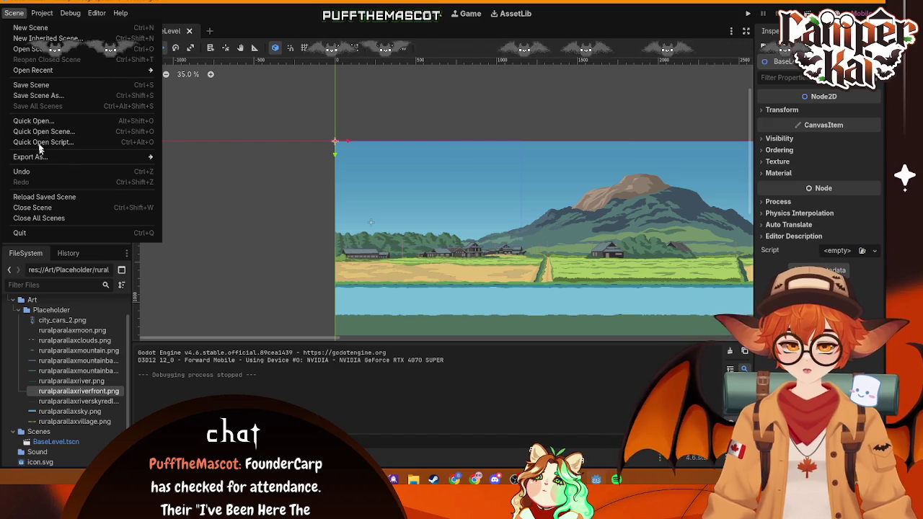
{"action": "mouse_move", "coordinate": [41, 15]}
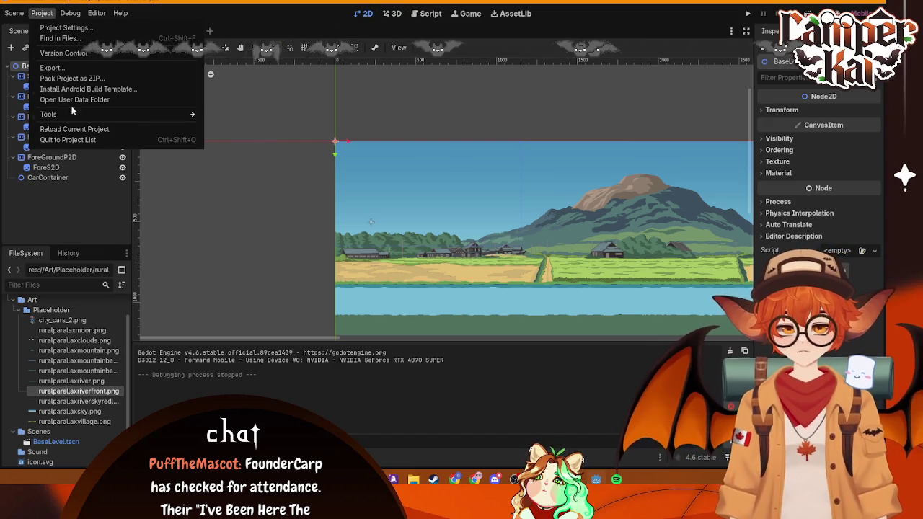
{"action": "left_click", "coordinate": [57, 27]}
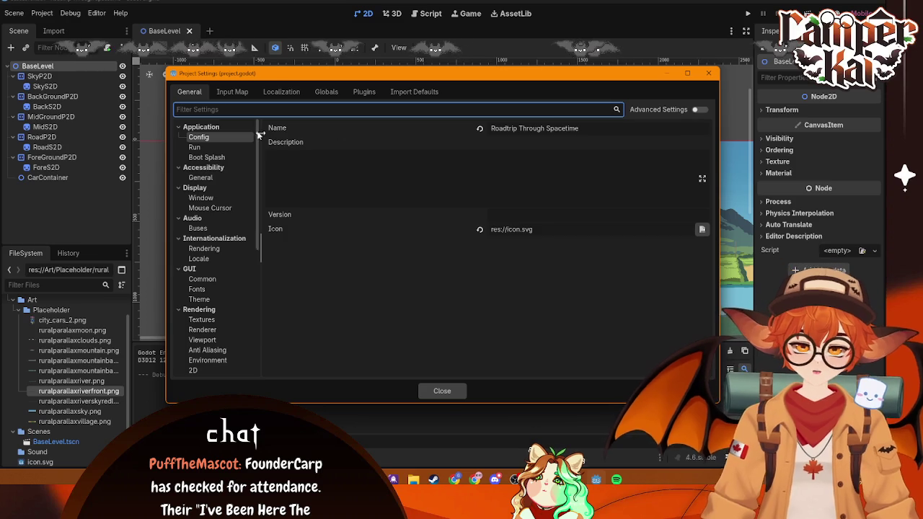
{"action": "type", "text": "disp"}
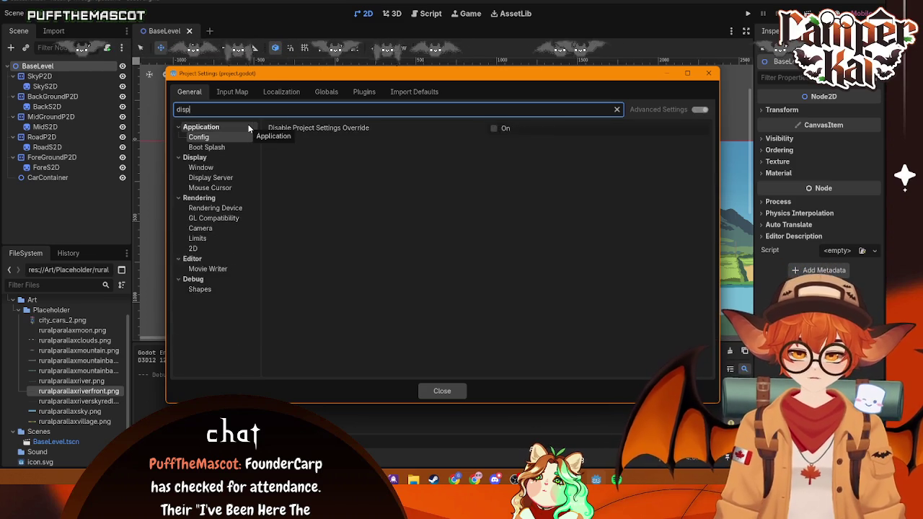
{"action": "type", "text": "lay"}
{"action": "left_click", "coordinate": [216, 137]}
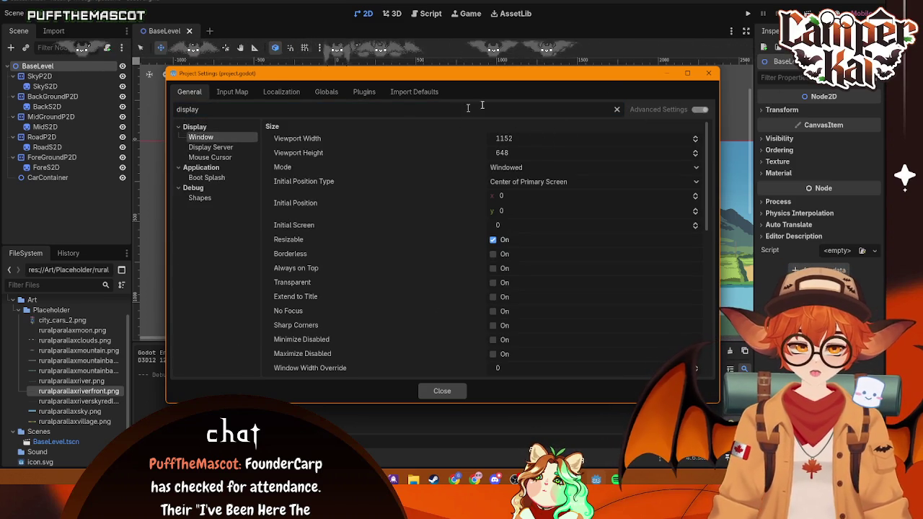
{"action": "key", "text": "Escape"}
{"action": "left_click", "coordinate": [80, 87]}
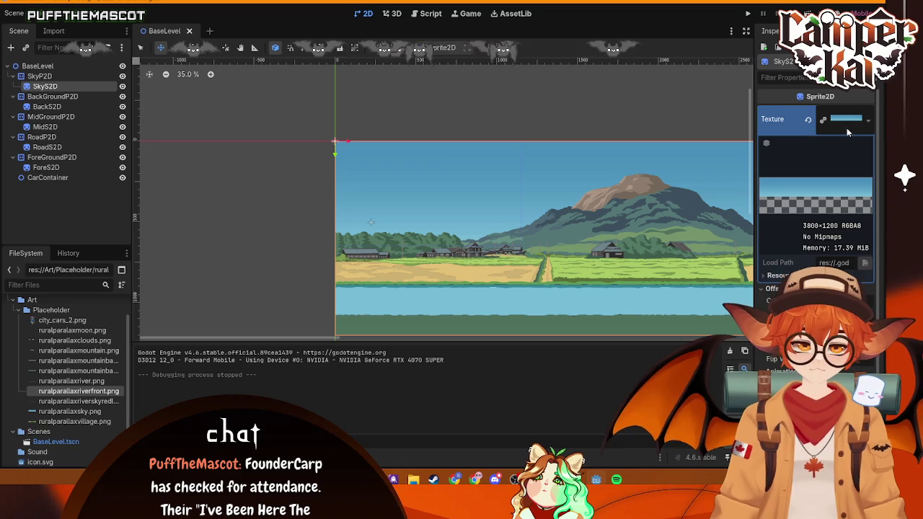
- Set the viewport width to 3800 and height to 1200, then close Project Settings
{"action": "left_click", "coordinate": [14, 13]}
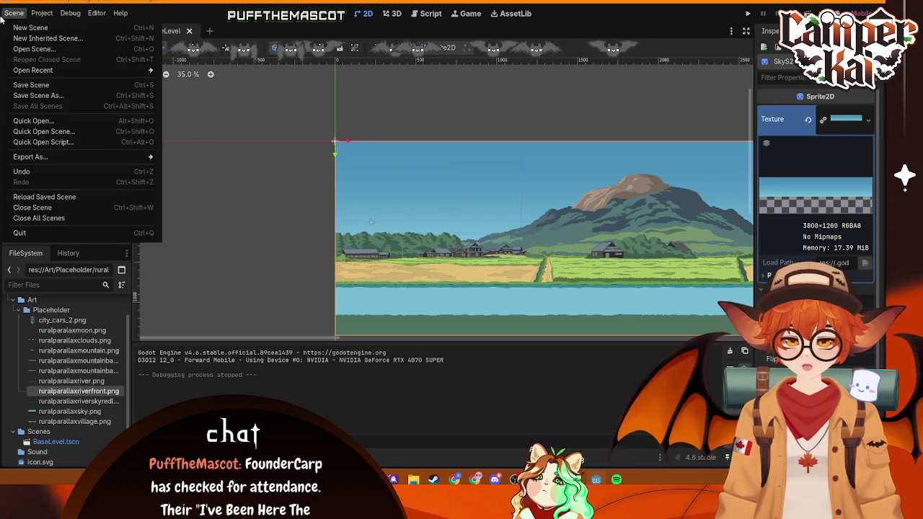
{"action": "left_click", "coordinate": [47, 14]}
{"action": "left_click", "coordinate": [65, 28]}
{"action": "left_click", "coordinate": [534, 138]}
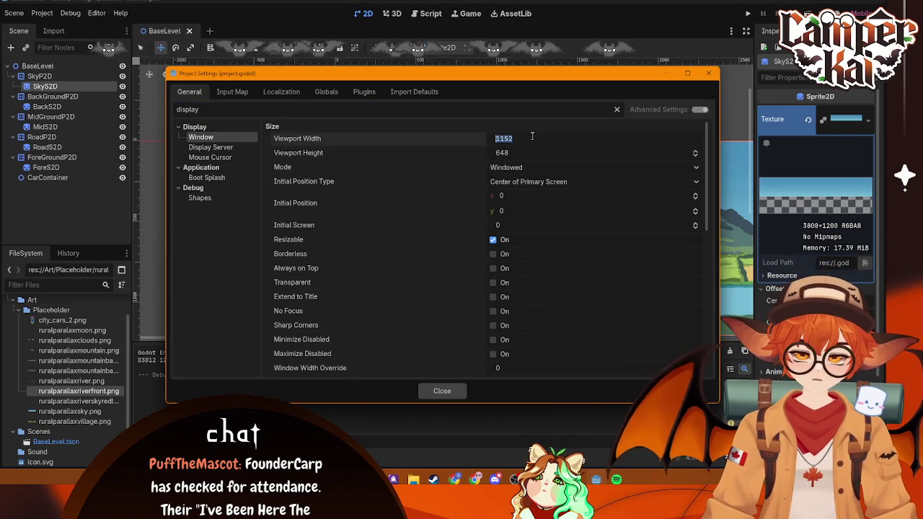
{"action": "type", "text": "2"}
{"action": "type", "text": "800"}
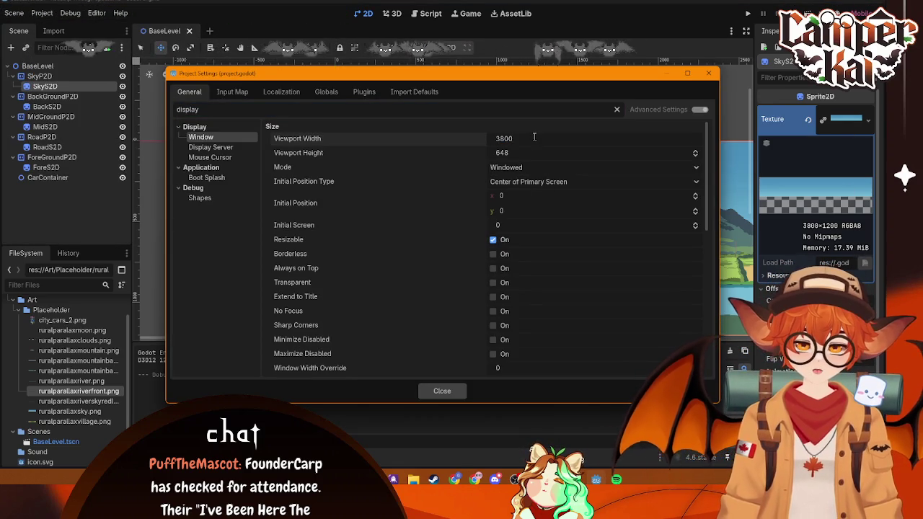
{"action": "left_click", "coordinate": [535, 153]}
{"action": "type", "text": "1200"}
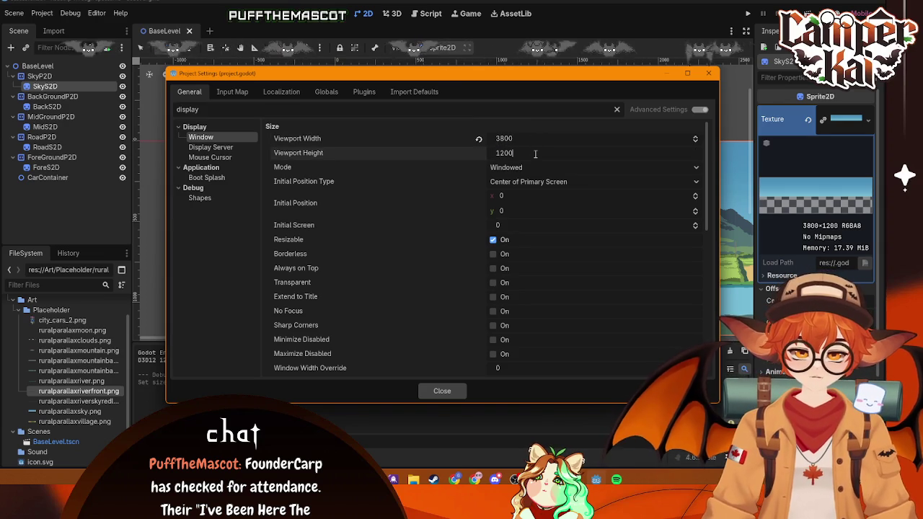
{"action": "key", "text": "Return"}
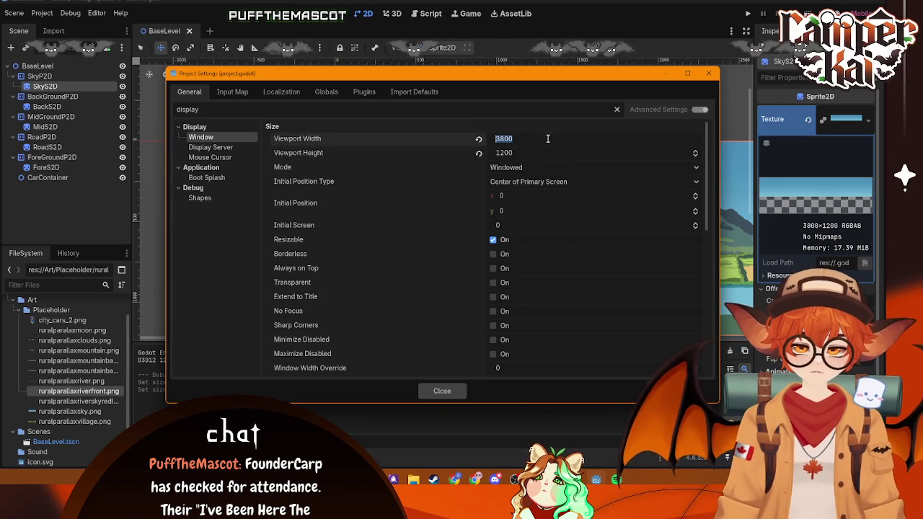
{"action": "left_click", "coordinate": [439, 390]}
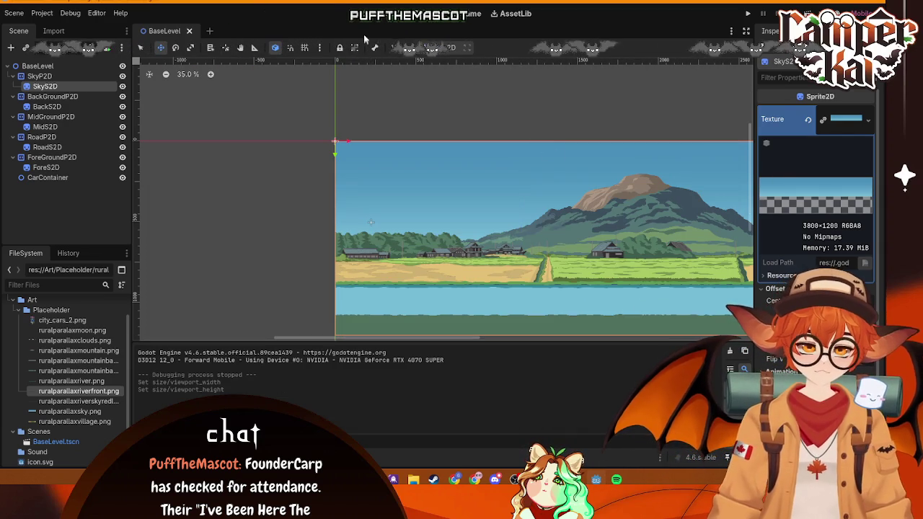
- Run the level with the embedded game view set to Stretch to Fit, then stop with F8
{"action": "key", "text": "F5"}
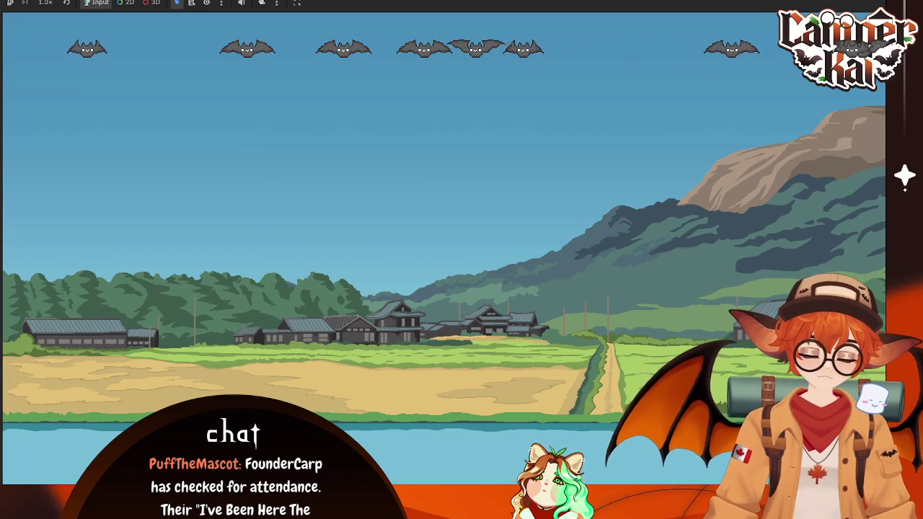
{"action": "left_click", "coordinate": [277, 4]}
{"action": "left_click", "coordinate": [276, 4]}
{"action": "left_click", "coordinate": [276, 5]}
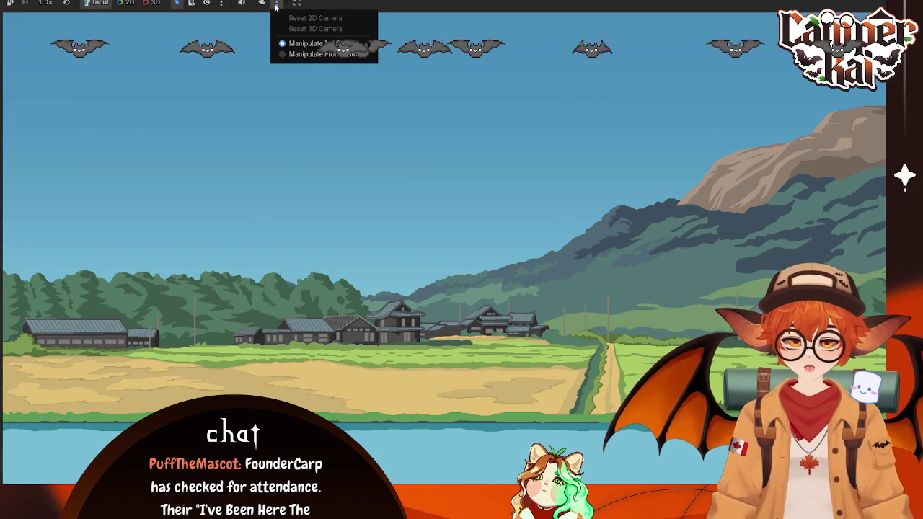
{"action": "left_click", "coordinate": [276, 6]}
{"action": "left_click", "coordinate": [298, 4]}
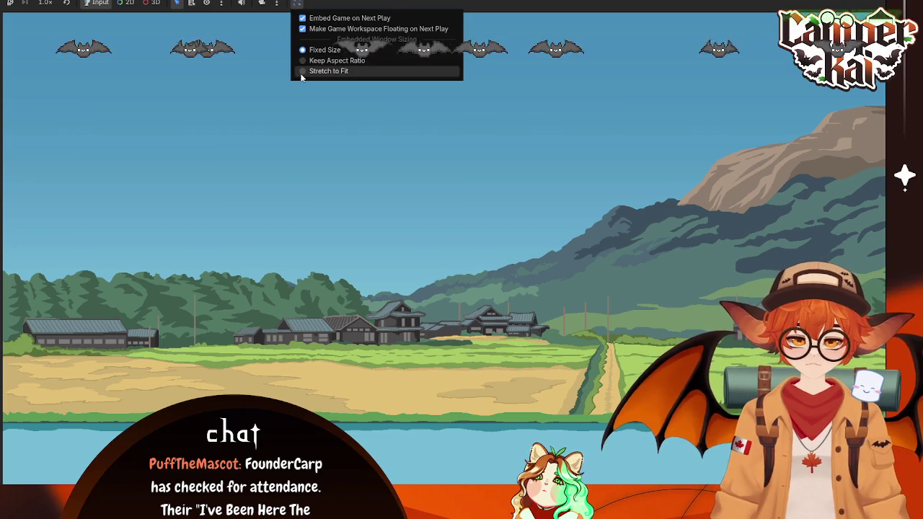
{"action": "left_click", "coordinate": [321, 71]}
{"action": "left_click", "coordinate": [298, 4]}
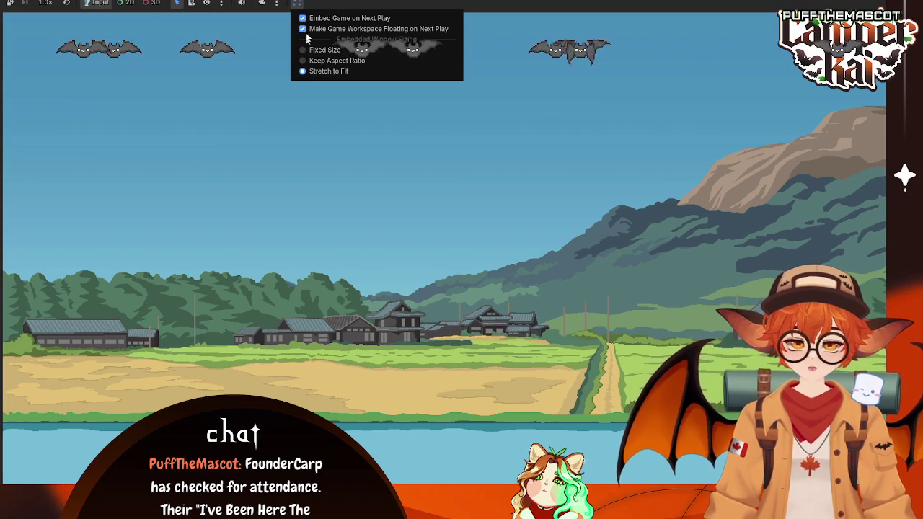
{"action": "left_click", "coordinate": [65, 4]}
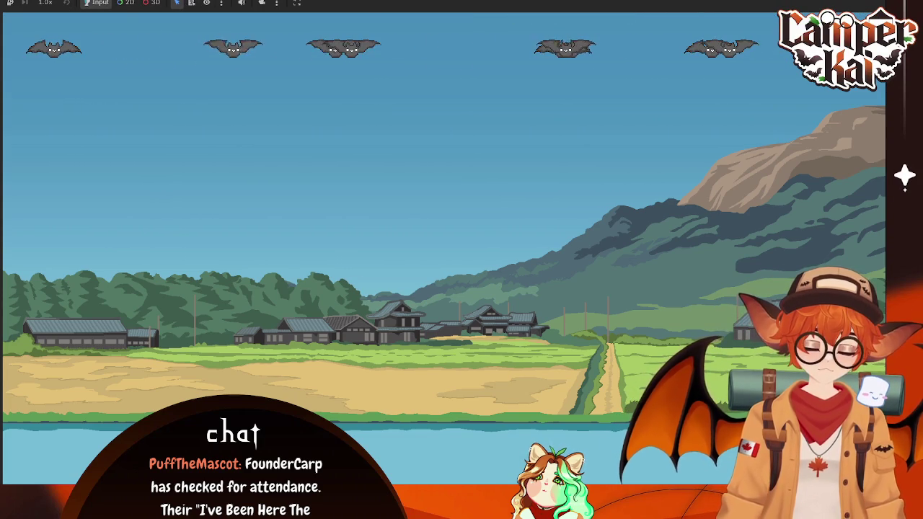
{"action": "key", "text": "F8"}
{"action": "scroll", "coordinate": [314, 208], "scroll_direction": "down", "scroll_amount": 2}
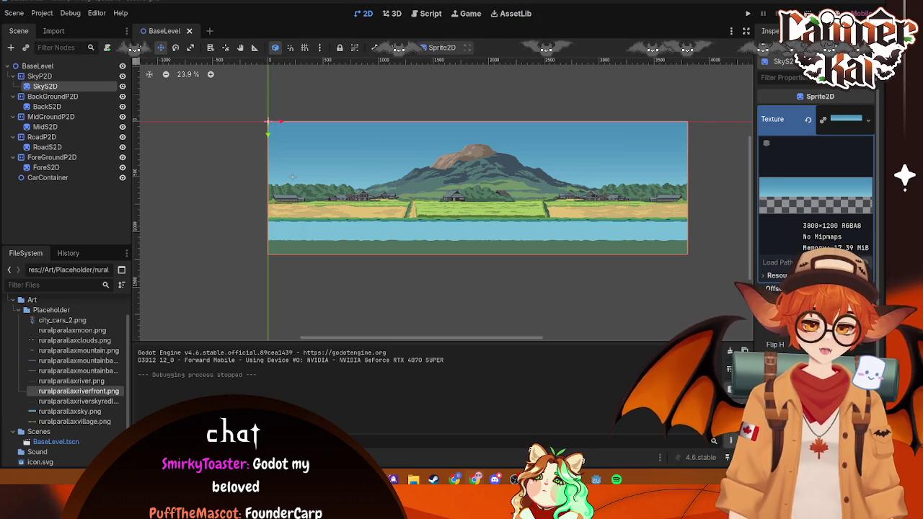
- Change the viewport width to 1600 and run the project to preview it
{"action": "left_click", "coordinate": [14, 13]}
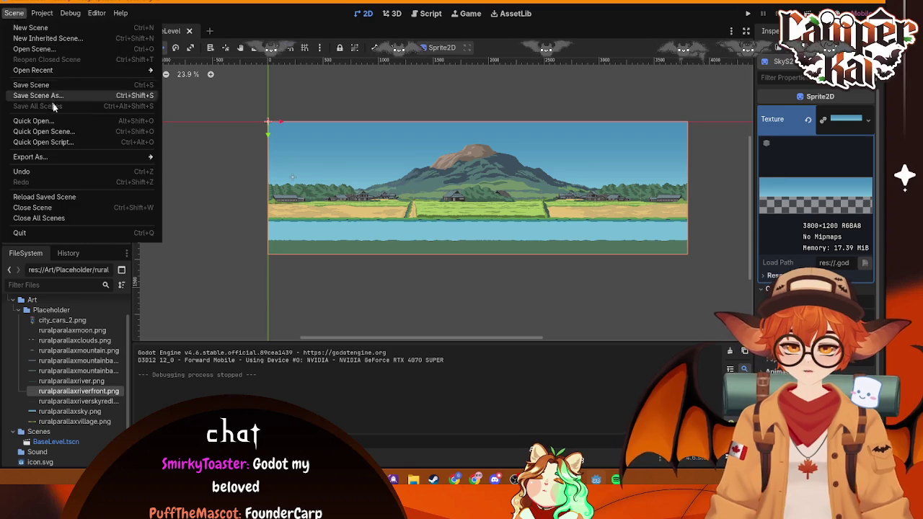
{"action": "mouse_move", "coordinate": [42, 14]}
{"action": "left_click", "coordinate": [66, 28]}
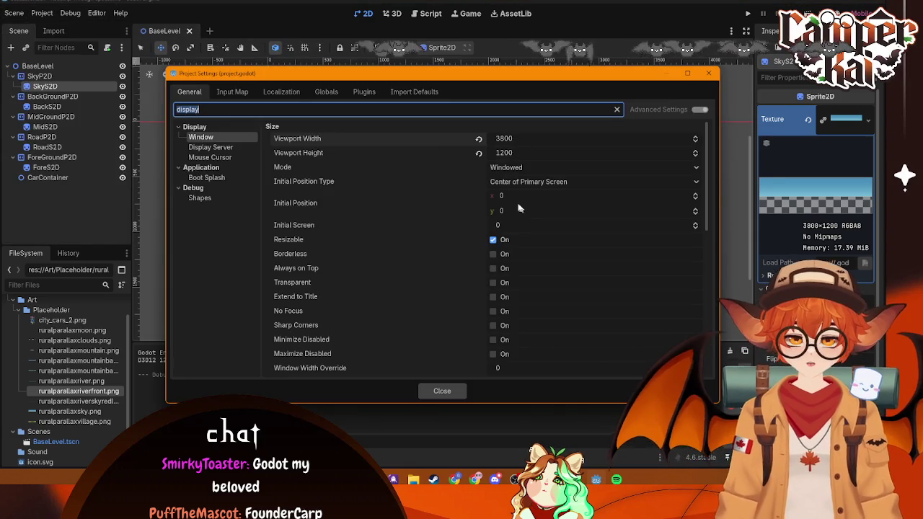
{"action": "left_click", "coordinate": [523, 136]}
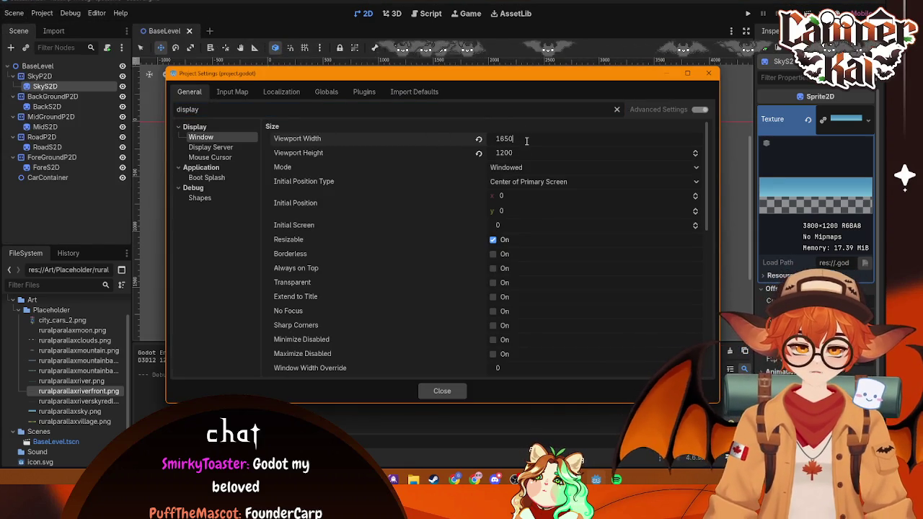
{"action": "key", "text": "BackSpace"}
{"action": "key", "text": "BackSpace"}
{"action": "type", "text": "0"}
{"action": "key", "text": "Return"}
{"action": "left_click", "coordinate": [442, 391]}
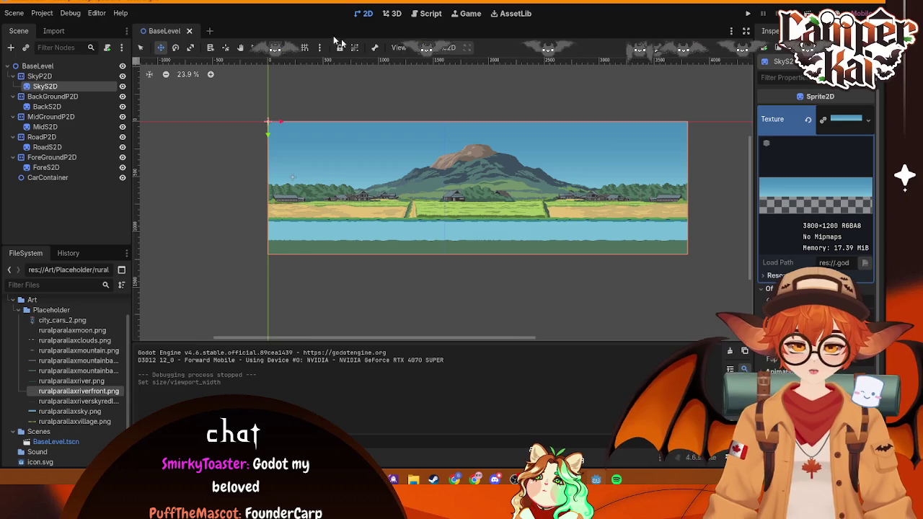
{"action": "left_click", "coordinate": [739, 15]}
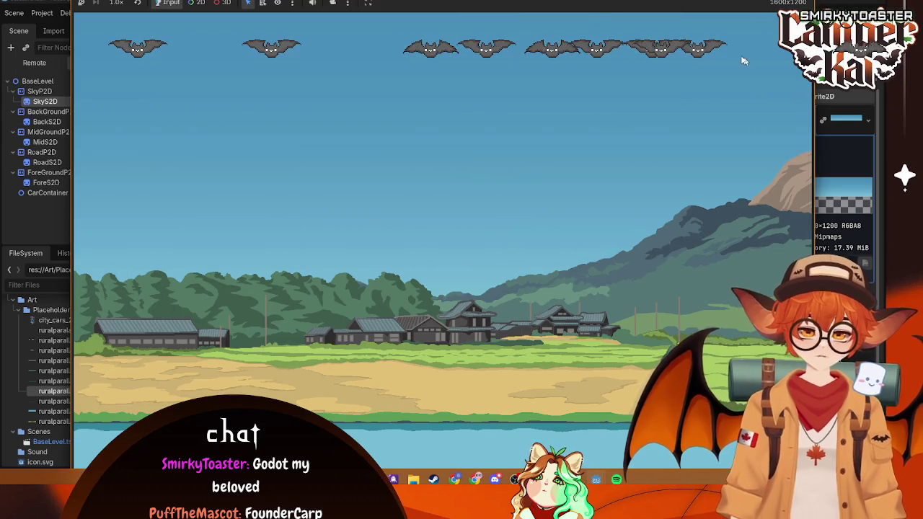
{"action": "mouse_move", "coordinate": [598, 481]}
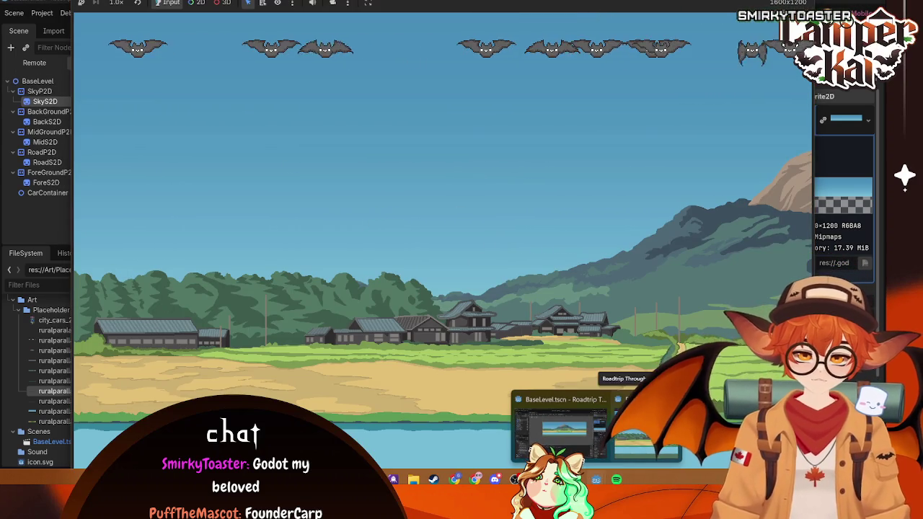
{"action": "left_click", "coordinate": [563, 427]}
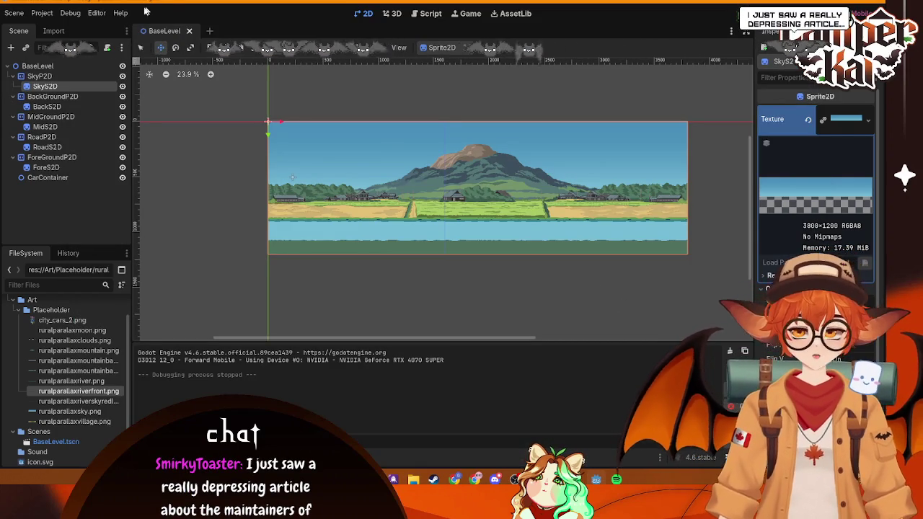
- Set viewport width 1920 and window mode Fullscreen, then run the game with F5
{"action": "left_click", "coordinate": [42, 13]}
{"action": "mouse_move", "coordinate": [66, 15]}
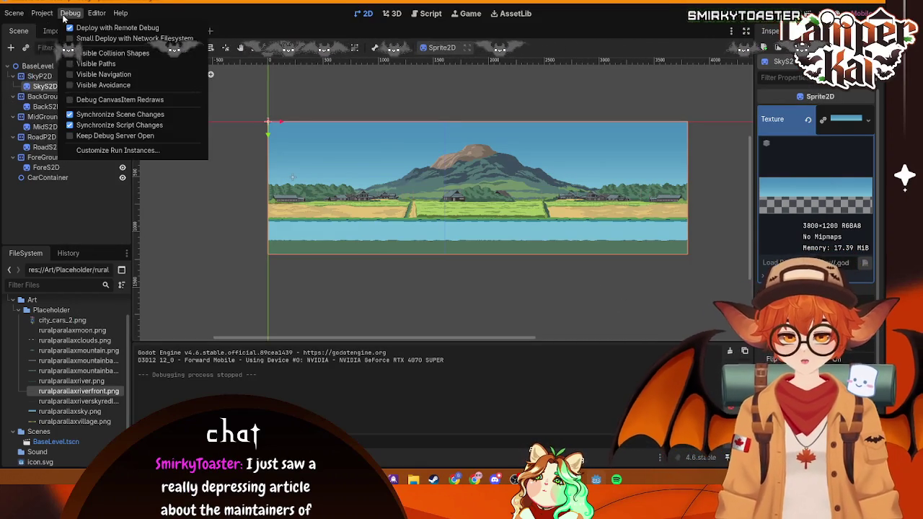
{"action": "left_click", "coordinate": [57, 28]}
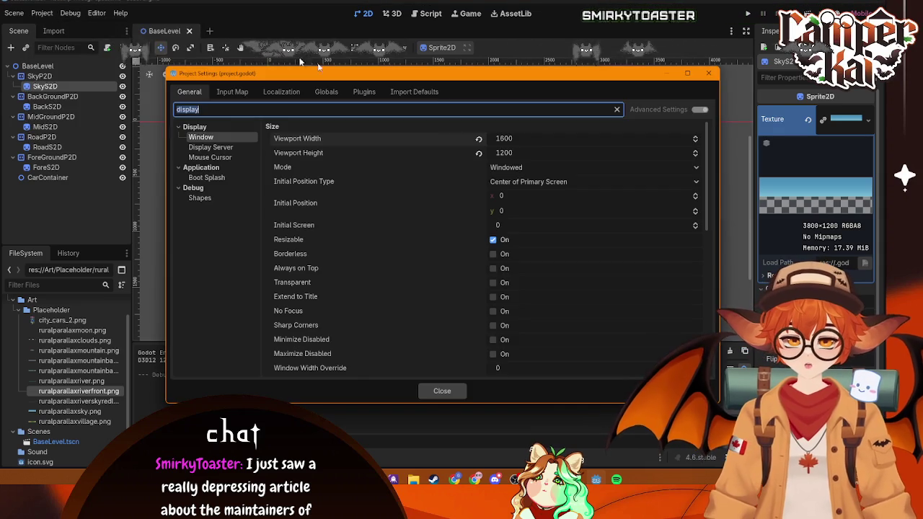
{"action": "left_click", "coordinate": [548, 138]}
{"action": "type", "text": "1920"}
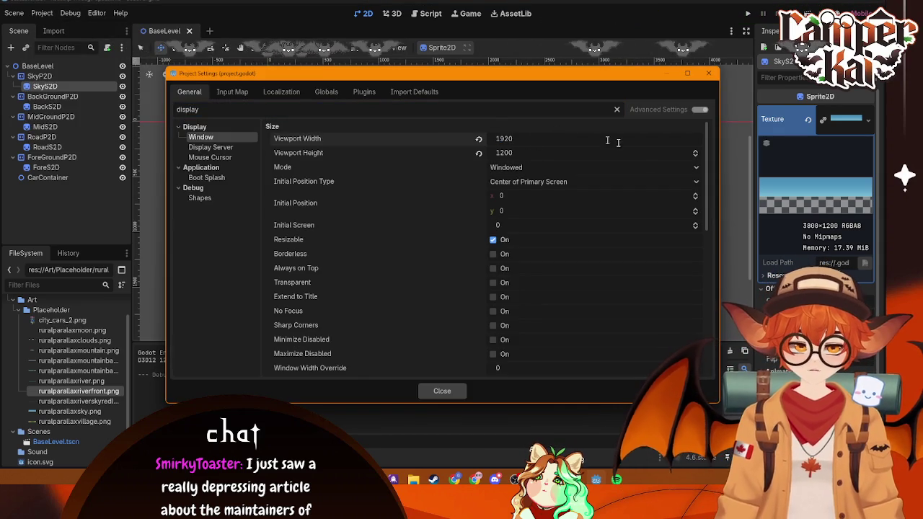
{"action": "left_click", "coordinate": [588, 167]}
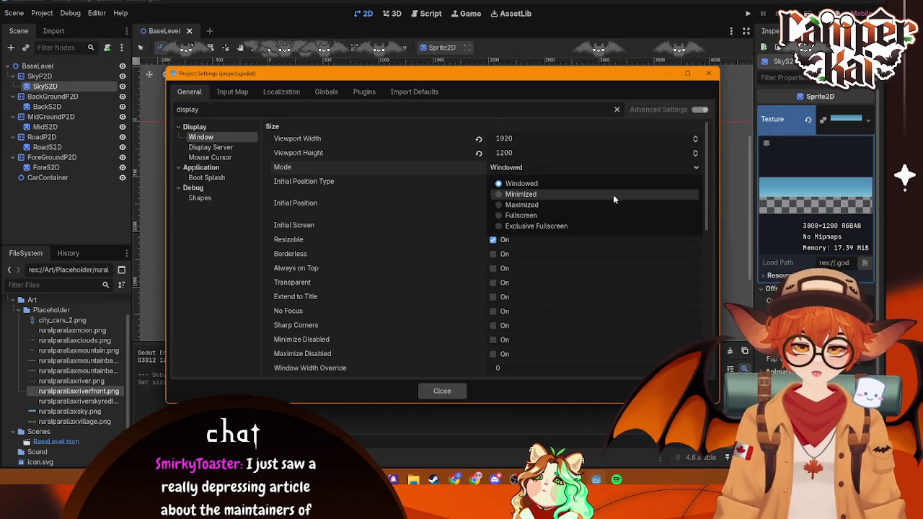
{"action": "left_click", "coordinate": [582, 218]}
{"action": "left_click", "coordinate": [444, 391]}
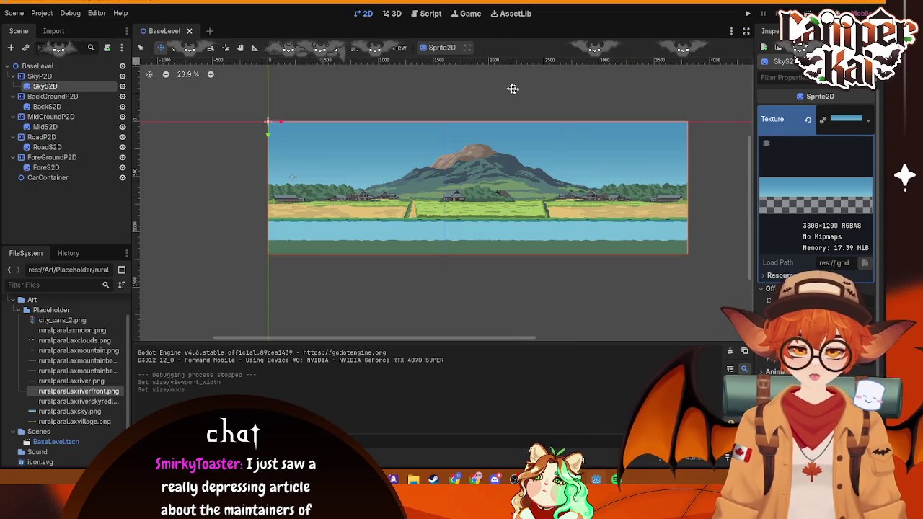
{"action": "key", "text": "F5"}
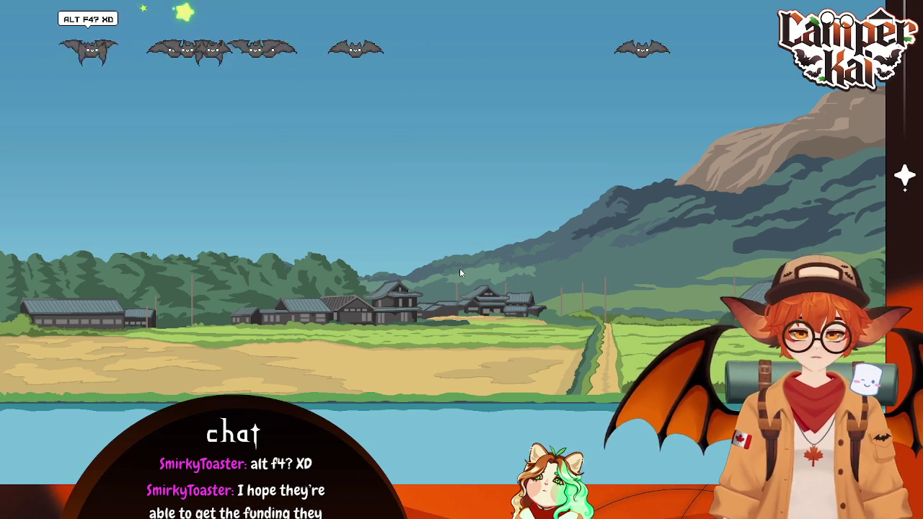
- Quit the fullscreen game with Alt+F4 and select SkyP2D back in the editor
{"action": "key", "text": "alt+F4"}
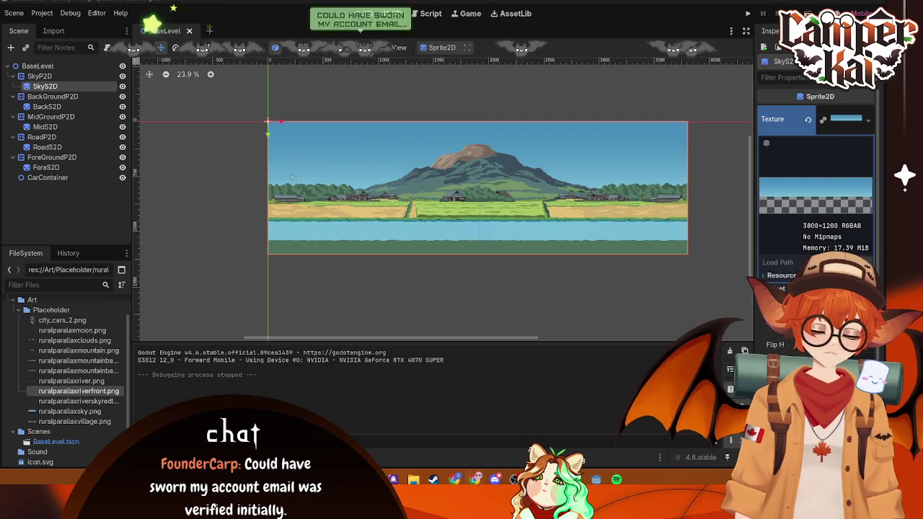
{"action": "key", "text": "Up"}
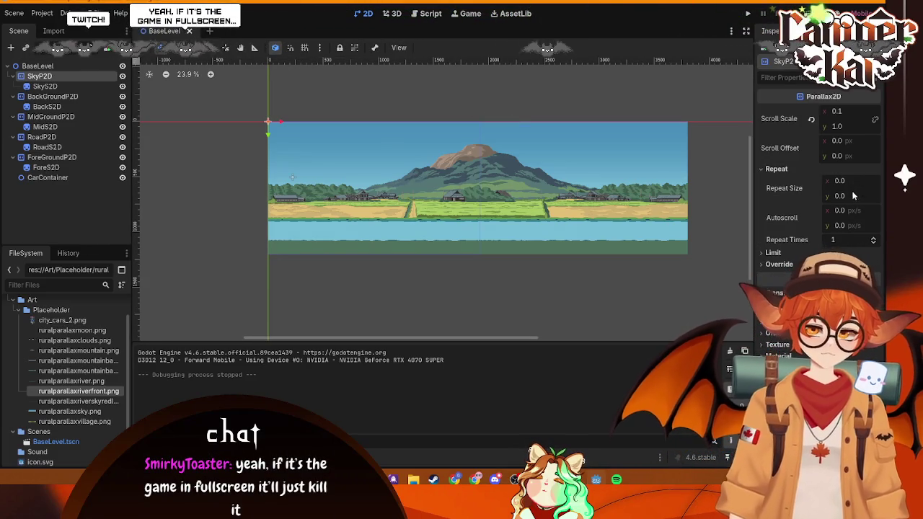
- Set Repeat Size x to 1920 on the SkyP2D and BackGroundP2D layers
{"action": "left_click", "coordinate": [855, 195]}
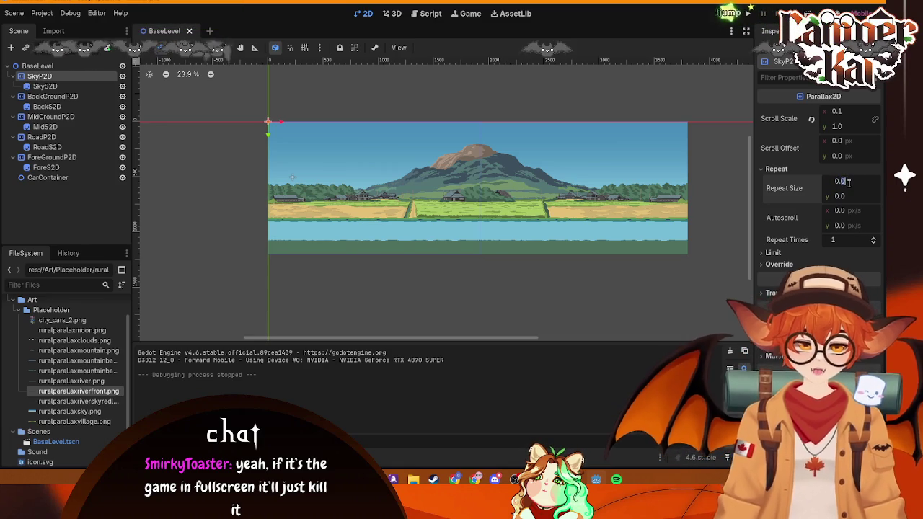
{"action": "type", "text": "1920"}
{"action": "key", "text": "Return"}
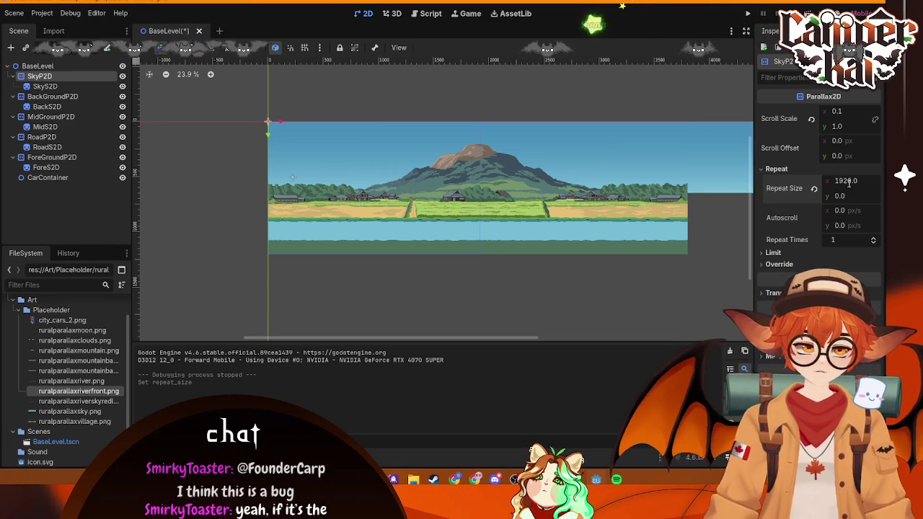
{"action": "scroll", "coordinate": [673, 201], "scroll_direction": "up", "scroll_amount": 1}
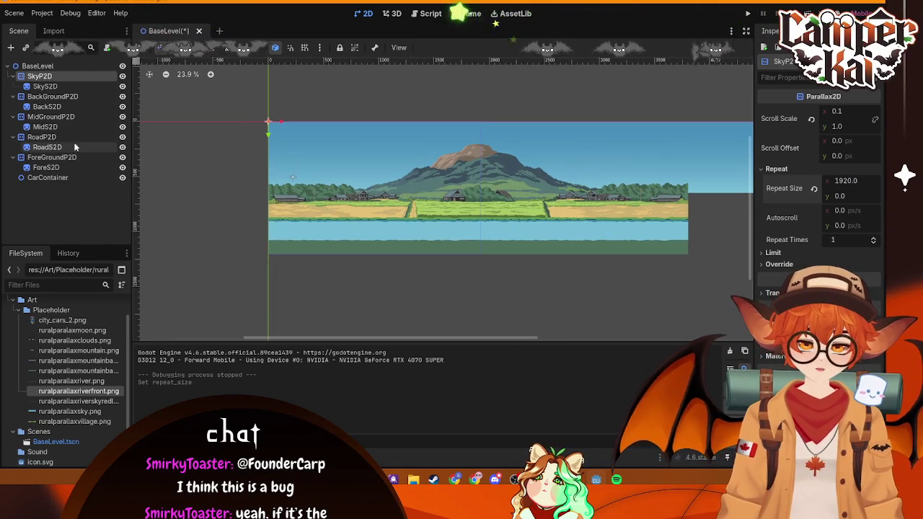
{"action": "left_click", "coordinate": [53, 96]}
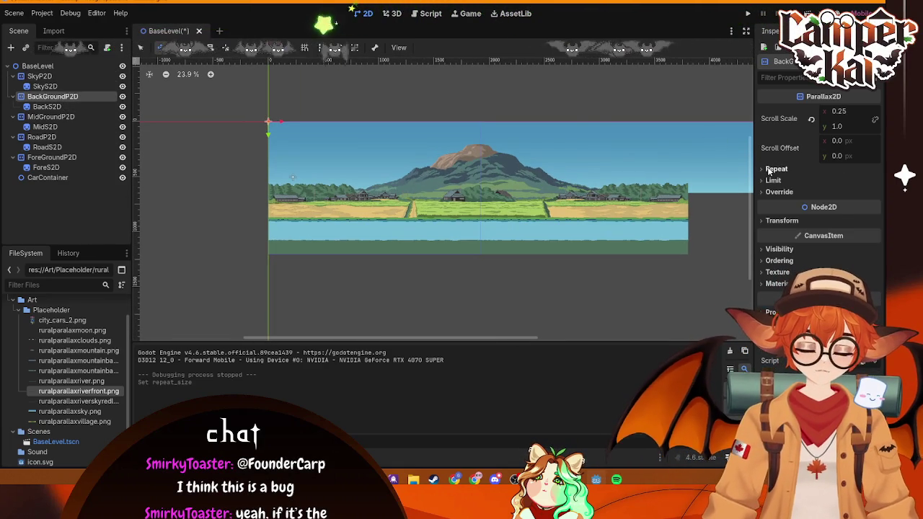
{"action": "left_click", "coordinate": [768, 171]}
{"action": "left_click", "coordinate": [864, 179]}
{"action": "type", "text": "1"}
{"action": "key", "text": "Return"}
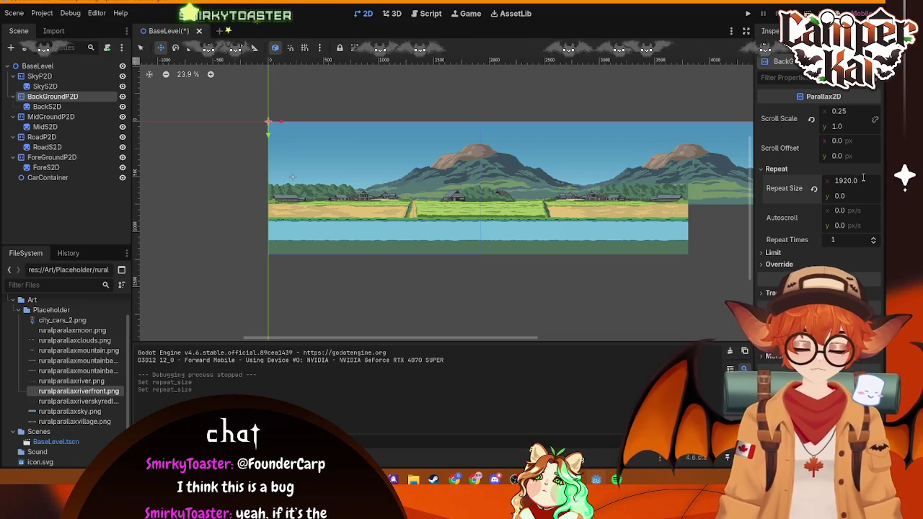
- Give MidGroundP2D and RoadP2D a horizontal repeat size of 1920
{"action": "left_click", "coordinate": [51, 116]}
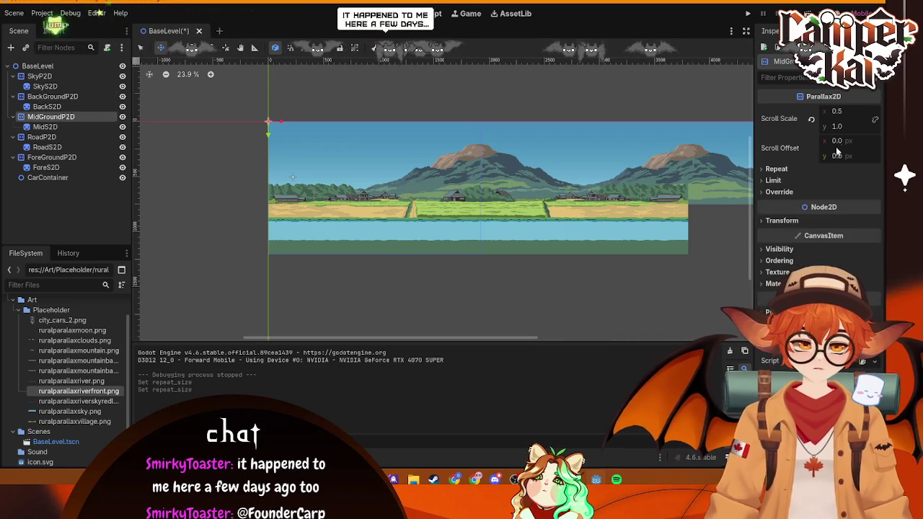
{"action": "left_click", "coordinate": [769, 168]}
{"action": "left_click", "coordinate": [864, 181]}
{"action": "type", "text": "1920"}
{"action": "key", "text": "Return"}
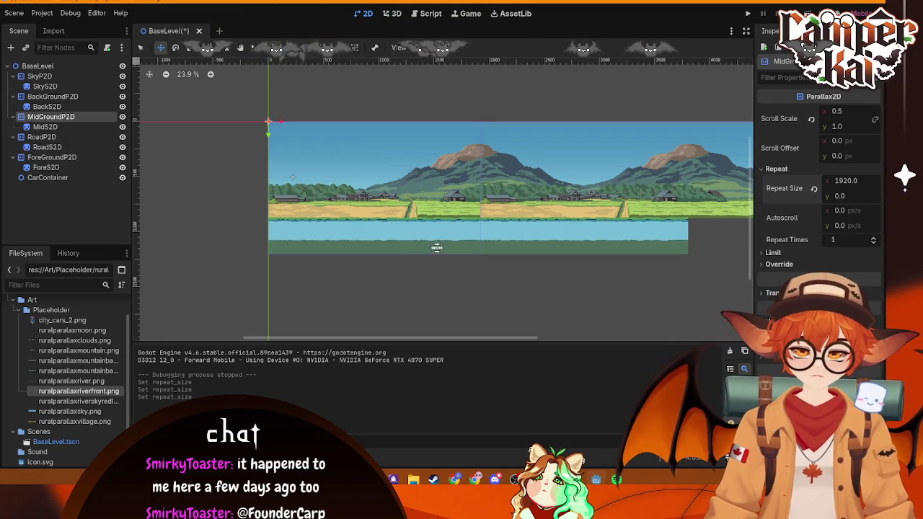
{"action": "mouse_move", "coordinate": [592, 238]}
{"action": "left_mouse_down"}
{"action": "mouse_move", "coordinate": [408, 242]}
{"action": "mouse_move", "coordinate": [473, 238]}
{"action": "left_mouse_up"}
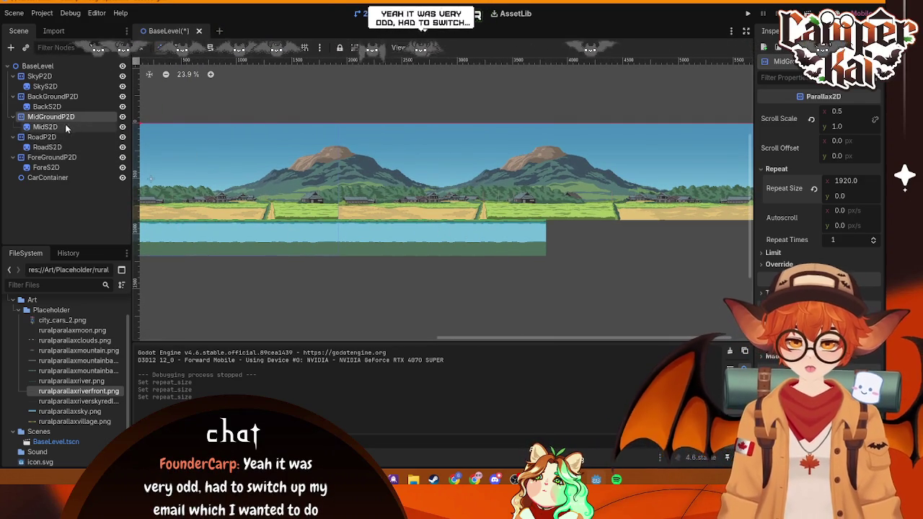
{"action": "left_click", "coordinate": [44, 136]}
{"action": "left_click", "coordinate": [852, 181]}
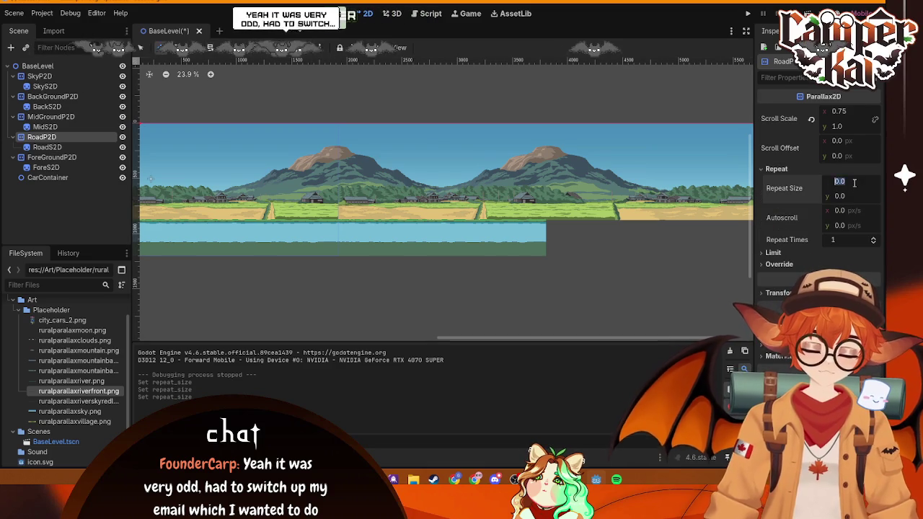
{"action": "type", "text": "1920"}
{"action": "key", "text": "Return"}
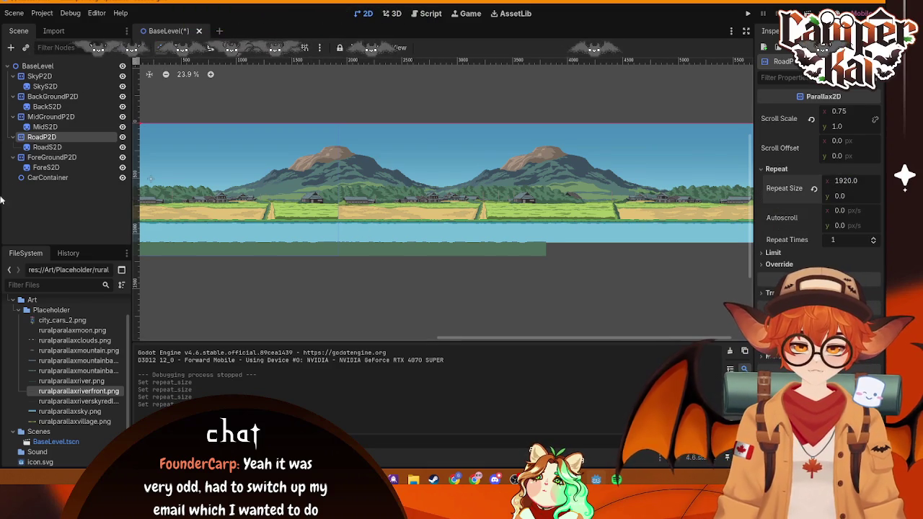
- Set ForeGroundP2D's repeat size x to 1920 and review the Road and MidGround layers
{"action": "left_click", "coordinate": [44, 156]}
{"action": "left_click", "coordinate": [777, 169]}
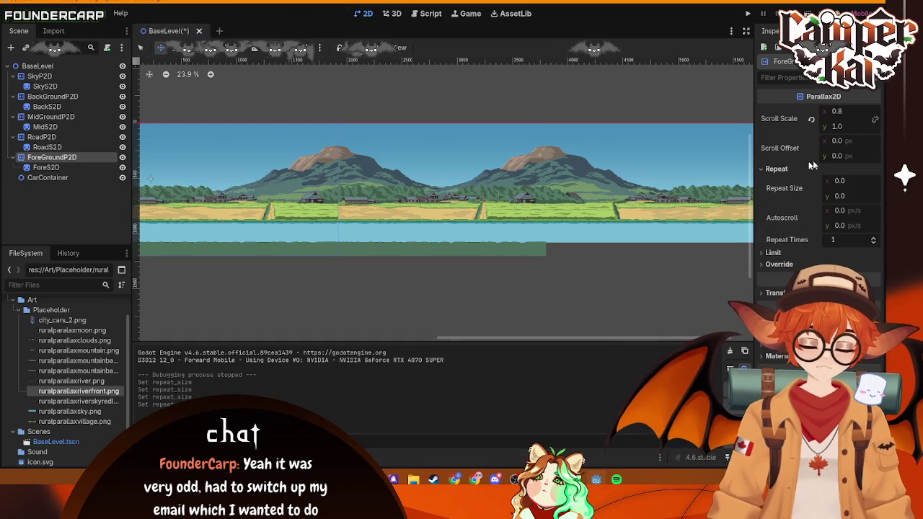
{"action": "left_click", "coordinate": [877, 178]}
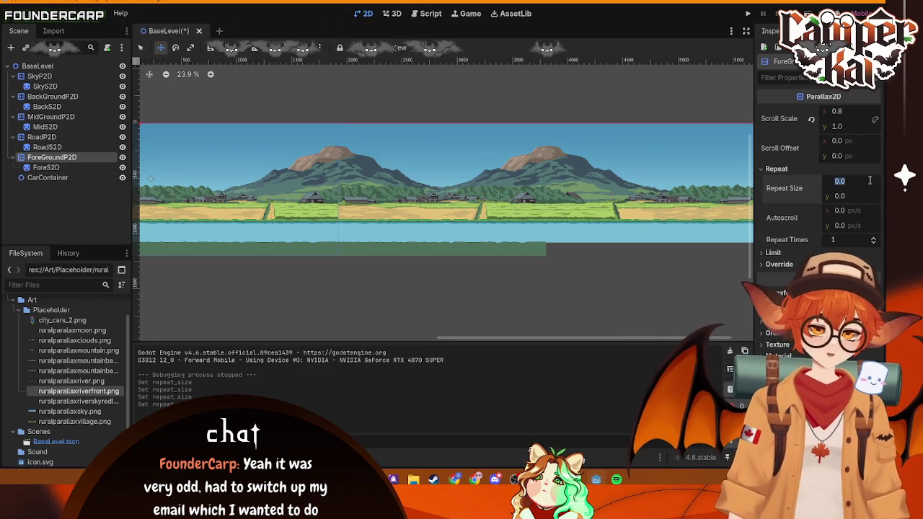
{"action": "type", "text": "1920"}
{"action": "key", "text": "Return"}
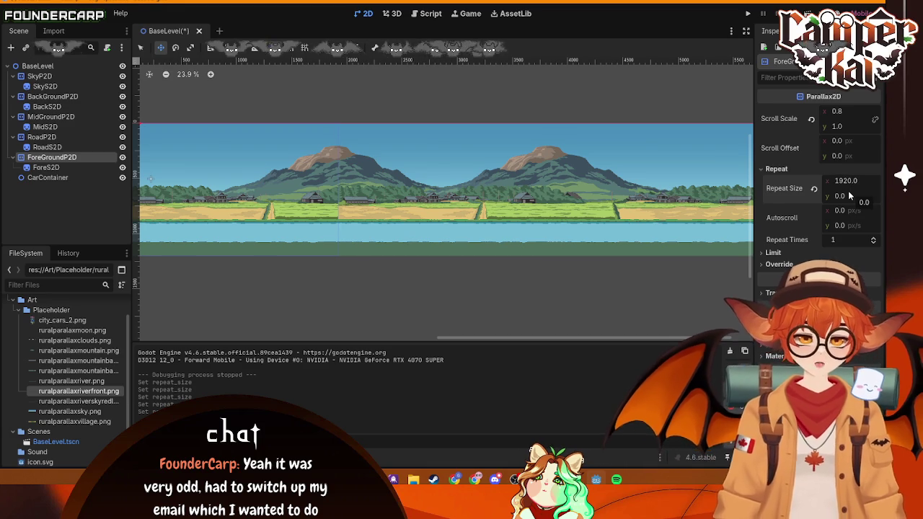
{"action": "left_click", "coordinate": [41, 137]}
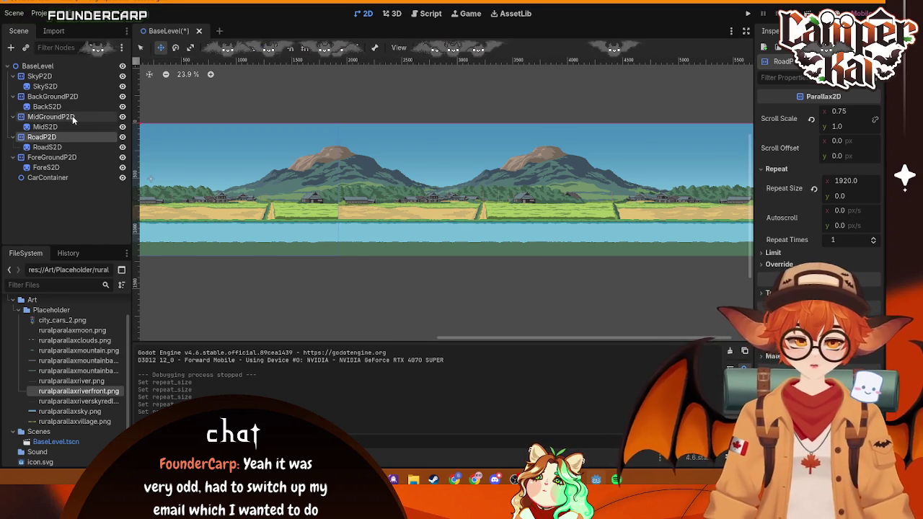
{"action": "left_click", "coordinate": [73, 118]}
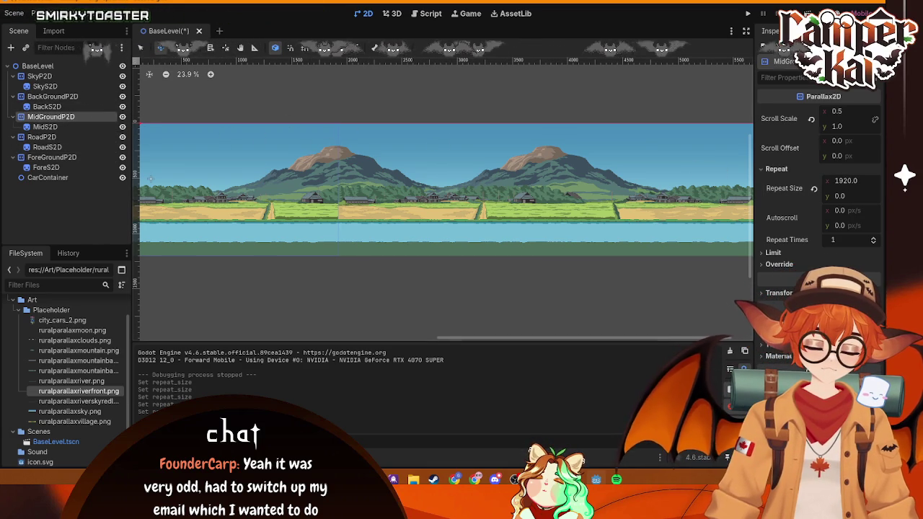
- Change the repeat width to 3840 on SkyP2D and 3800 on BackGroundP2D
{"action": "left_click", "coordinate": [64, 77]}
{"action": "left_click", "coordinate": [850, 182]}
{"action": "type", "text": "3840"}
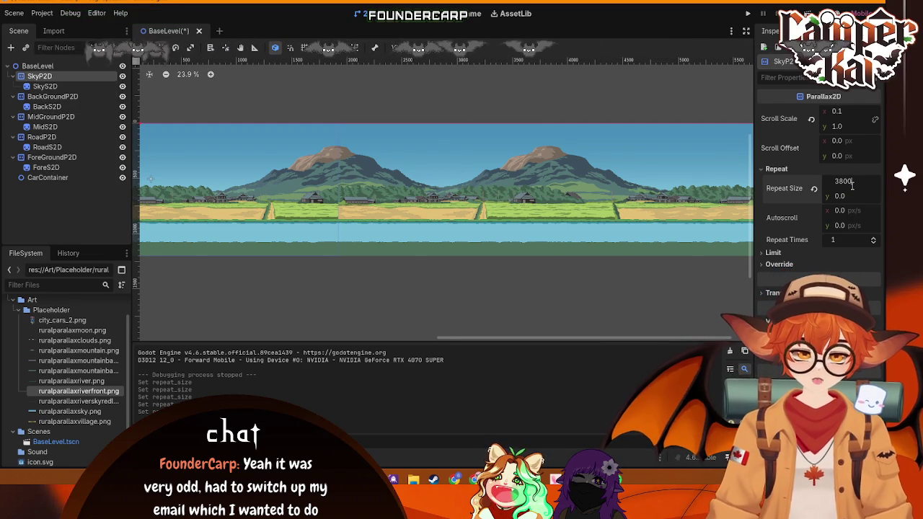
{"action": "key", "text": "Return"}
{"action": "left_click", "coordinate": [87, 97]}
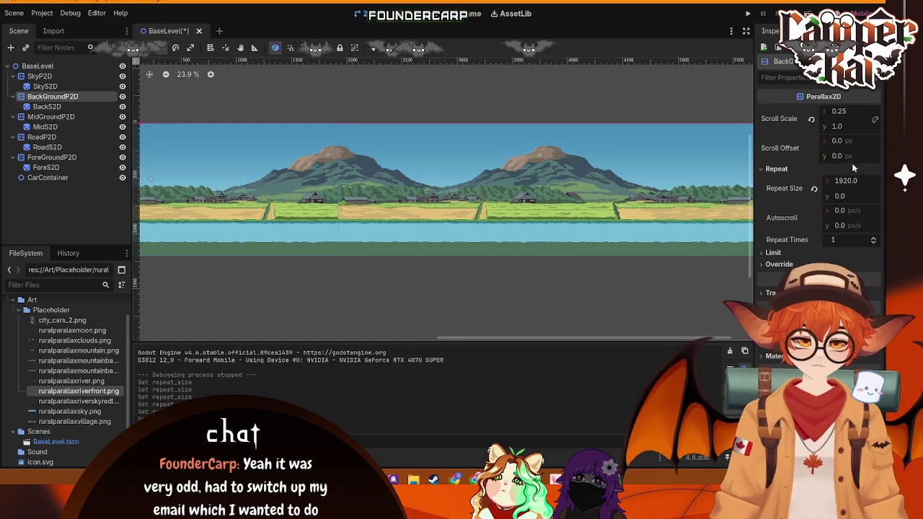
{"action": "left_click", "coordinate": [850, 182]}
{"action": "type", "text": "38"}
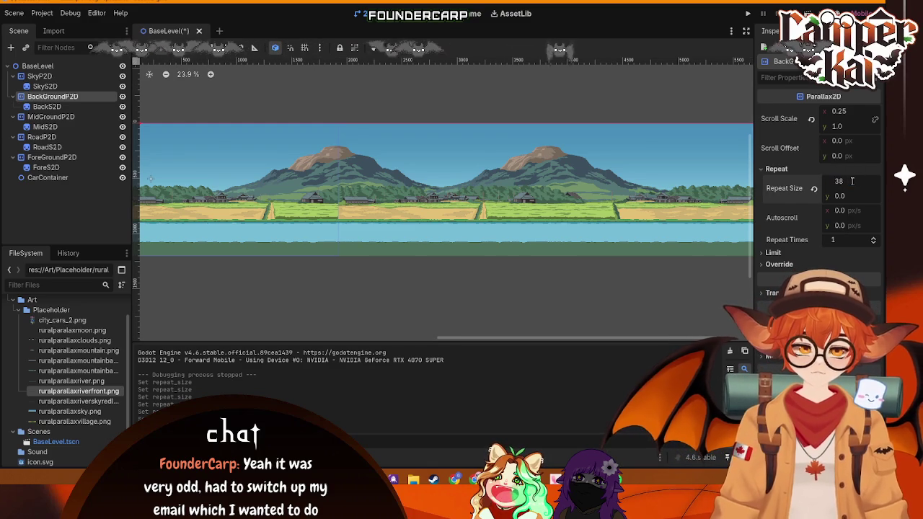
{"action": "type", "text": "00"}
{"action": "key", "text": "Return"}
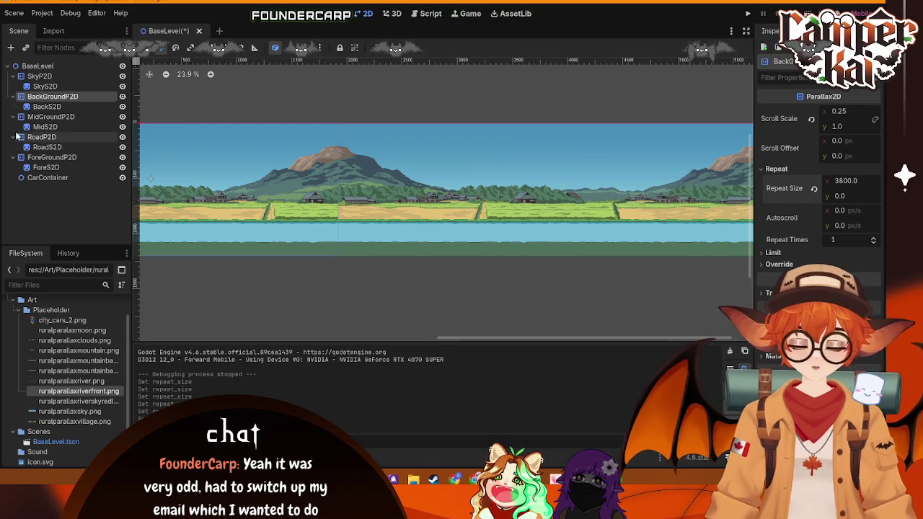
- Set MidGroundP2D and RoadP2D repeat size x to 3800
{"action": "left_click", "coordinate": [50, 117]}
{"action": "left_click", "coordinate": [846, 181]}
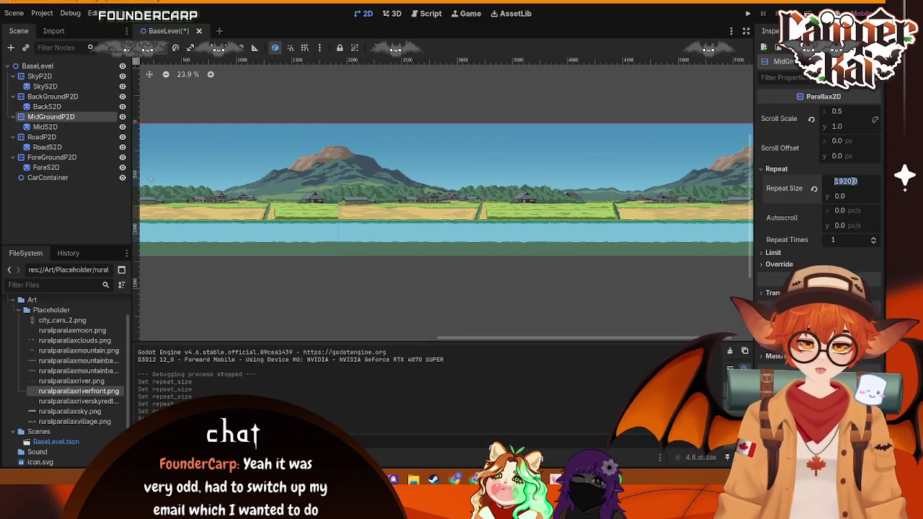
{"action": "type", "text": "380"}
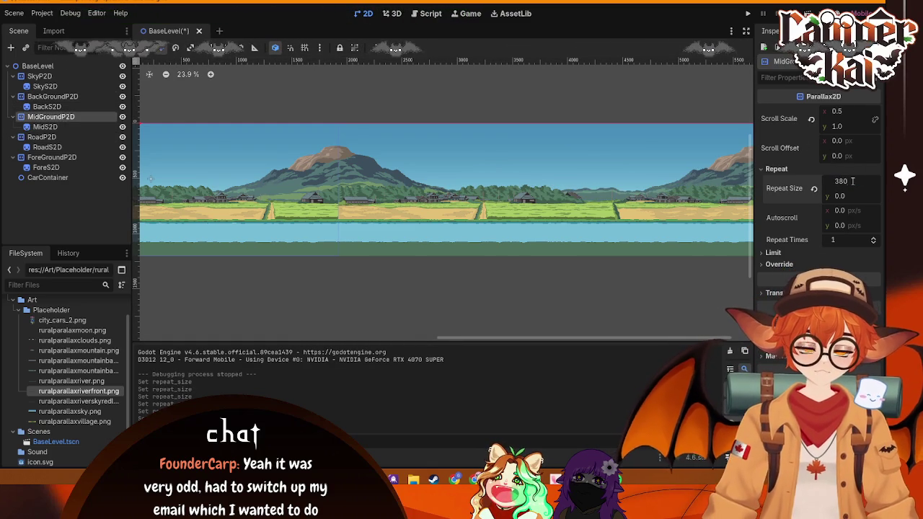
{"action": "type", "text": "0"}
{"action": "key", "text": "Return"}
{"action": "left_click", "coordinate": [43, 137]}
{"action": "left_click", "coordinate": [846, 181]}
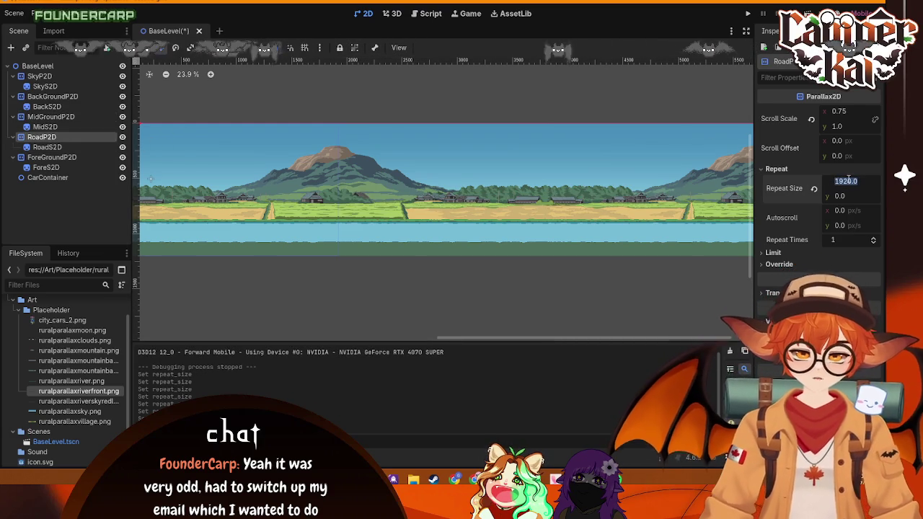
{"action": "type", "text": "3800"}
{"action": "key", "text": "Return"}
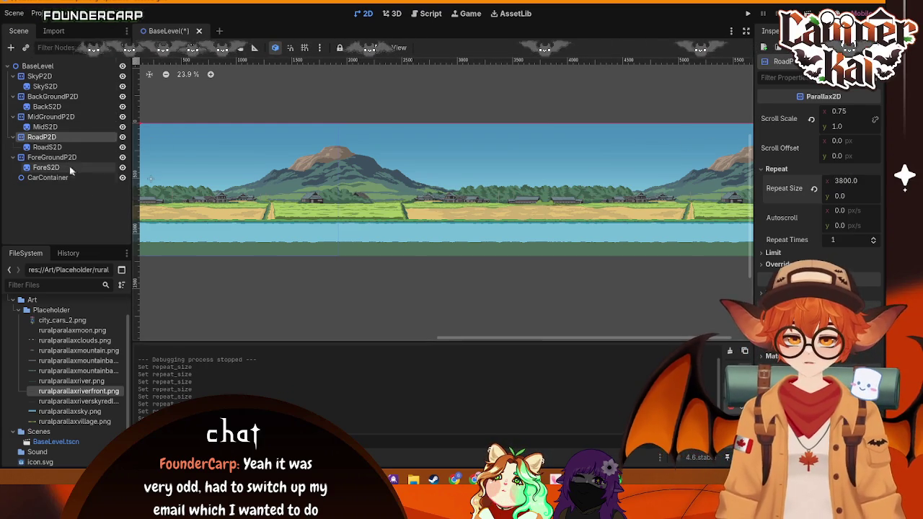
- Set ForeGroundP2D's repeat width to 3800 and pan the 2D view left
{"action": "left_click", "coordinate": [52, 157]}
{"action": "left_click", "coordinate": [851, 181]}
{"action": "type", "text": "3800"}
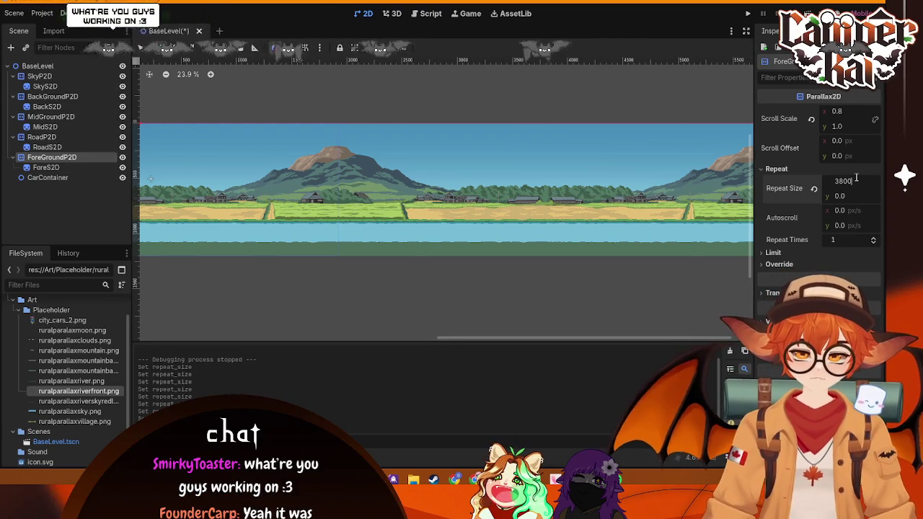
{"action": "key", "text": "Return"}
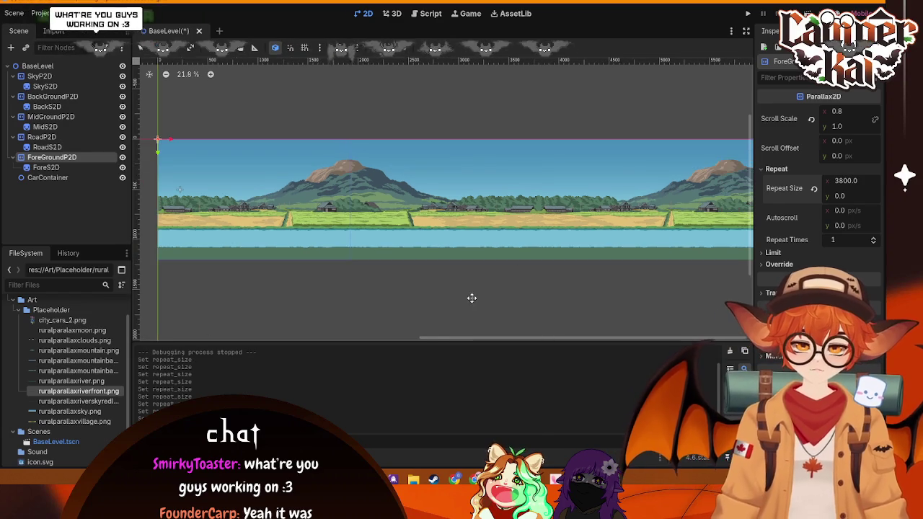
{"action": "mouse_move", "coordinate": [494, 334]}
{"action": "left_mouse_down"}
{"action": "mouse_move", "coordinate": [649, 336]}
{"action": "mouse_move", "coordinate": [238, 329]}
{"action": "mouse_move", "coordinate": [413, 337]}
{"action": "left_mouse_up"}
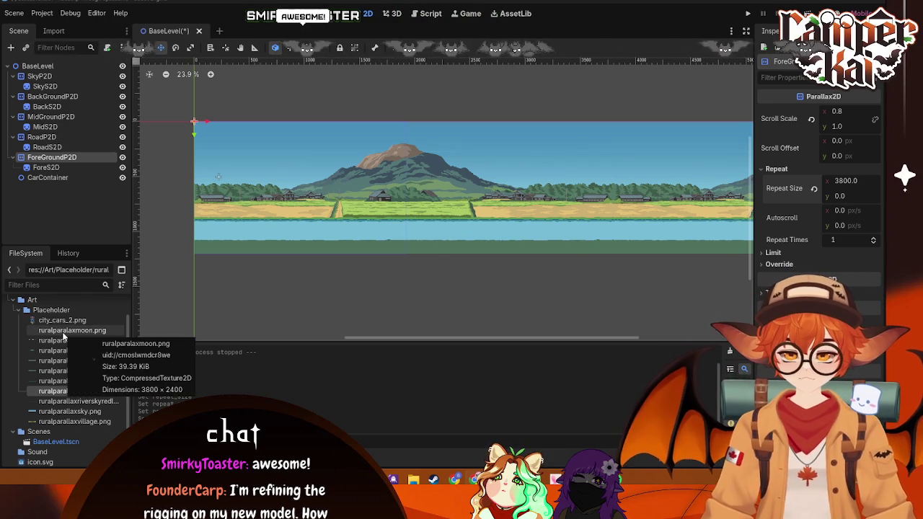
- Check ruralparallaxmoon.png's 3800 × 2400 texture details, then search Windows for 'godot'
{"action": "left_click", "coordinate": [85, 330]}
{"action": "left_click", "coordinate": [85, 330]}
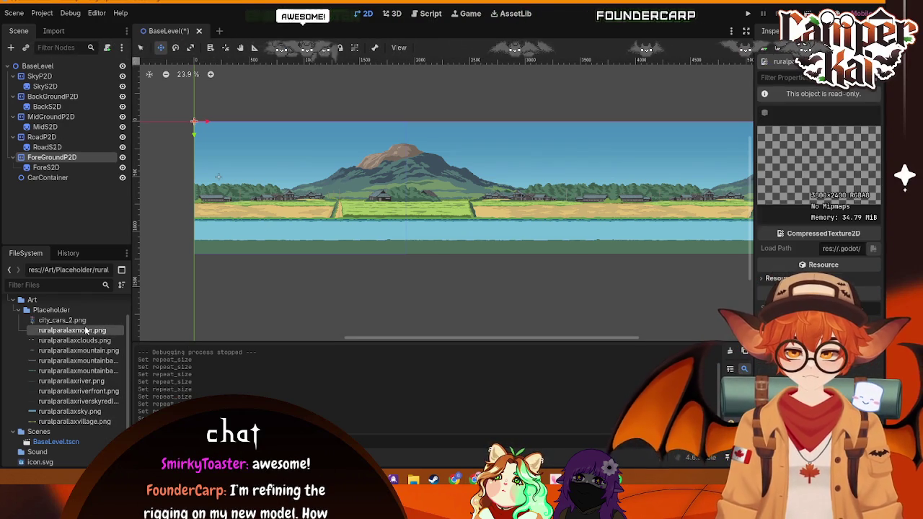
{"action": "left_click", "coordinate": [763, 278]}
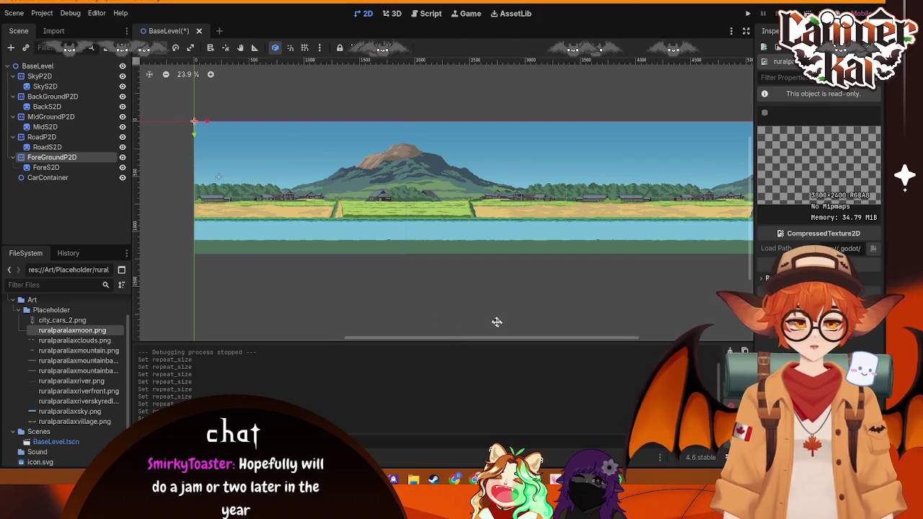
{"action": "left_click_drag", "start_coordinate": [456, 339], "coordinate": [477, 337]}
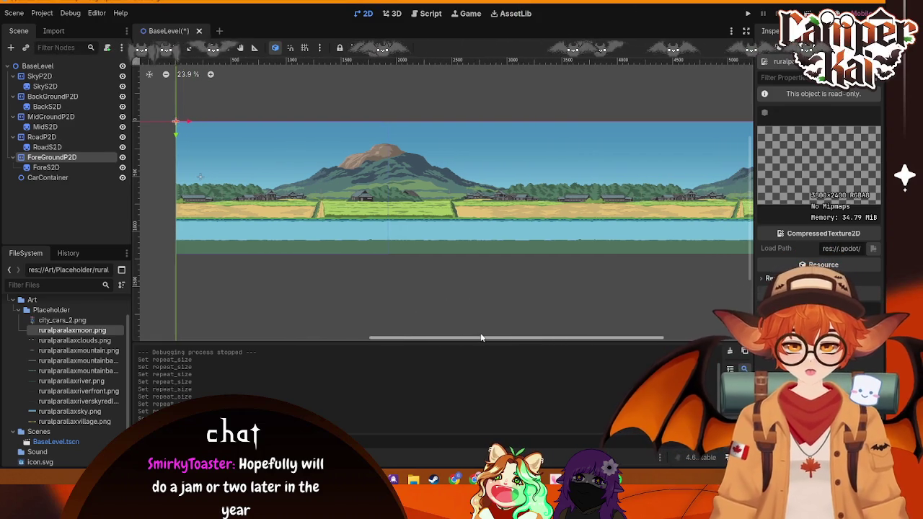
{"action": "scroll", "coordinate": [459, 258], "scroll_direction": "down", "scroll_amount": 1}
{"action": "scroll", "coordinate": [461, 263], "scroll_direction": "up", "scroll_amount": 2}
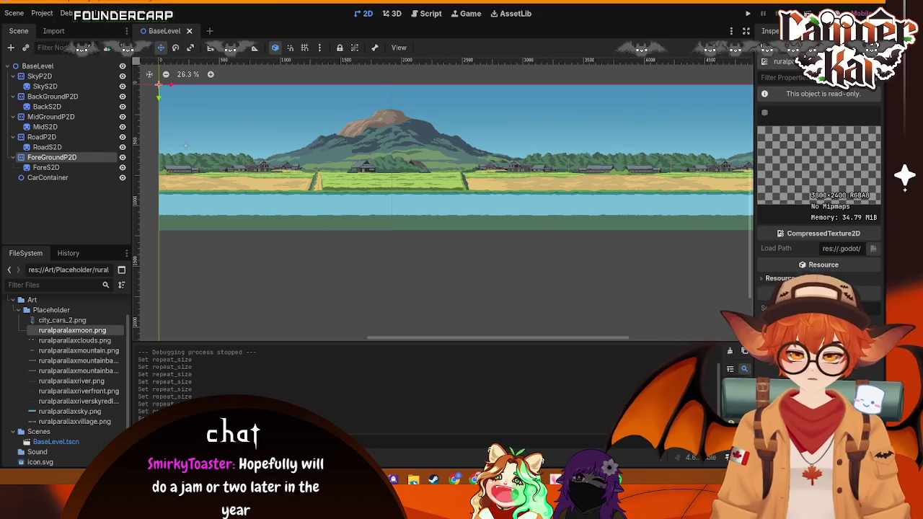
{"action": "type", "text": "godot"}
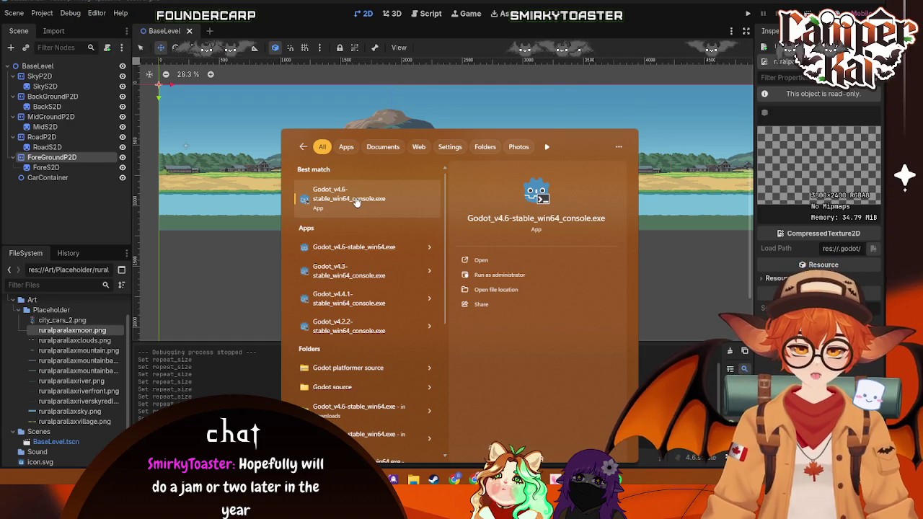
- Launch Godot_v4.6-stable_win64_console.exe from the Start menu's best match
{"action": "left_click", "coordinate": [681, 322]}
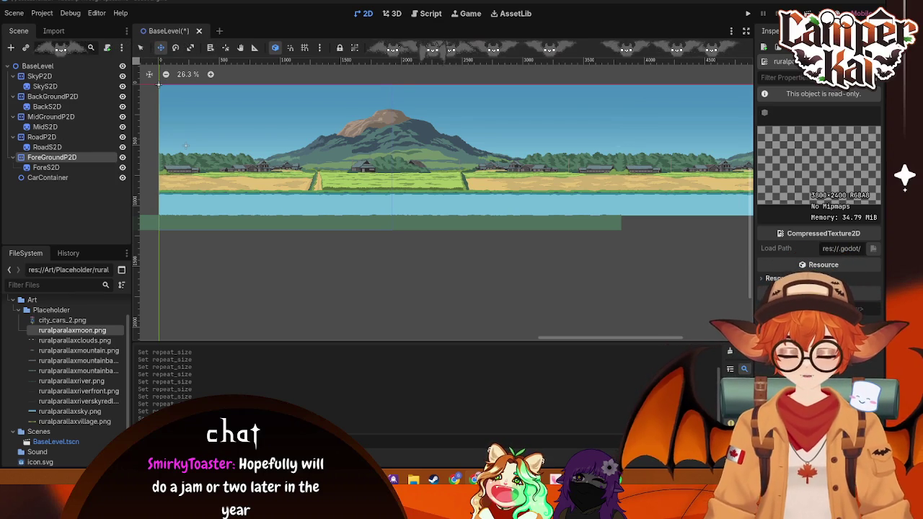
- Pan to the level's left edge and compare ForeGroundP2D's parallax settings with RoadP2D's
{"action": "mouse_move", "coordinate": [626, 475]}
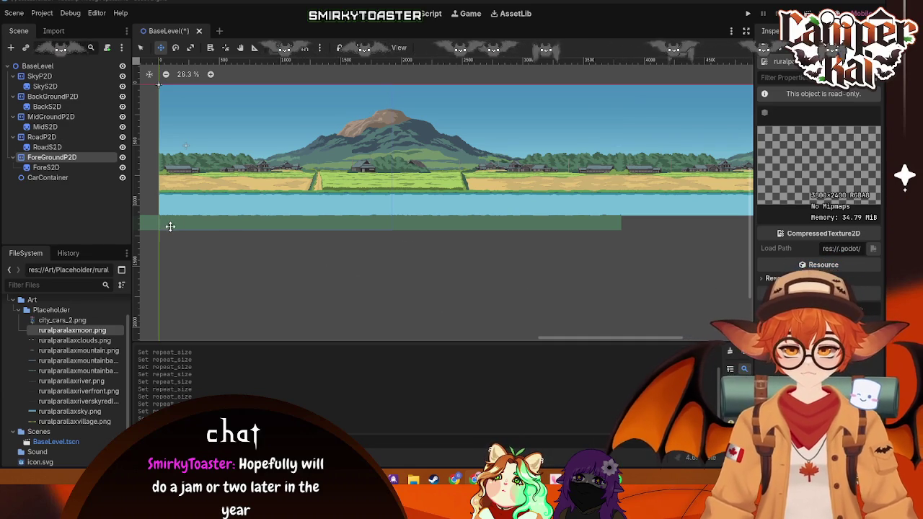
{"action": "mouse_move", "coordinate": [223, 243]}
{"action": "left_mouse_down"}
{"action": "mouse_move", "coordinate": [363, 303]}
{"action": "mouse_move", "coordinate": [616, 272]}
{"action": "mouse_move", "coordinate": [264, 270]}
{"action": "left_mouse_up"}
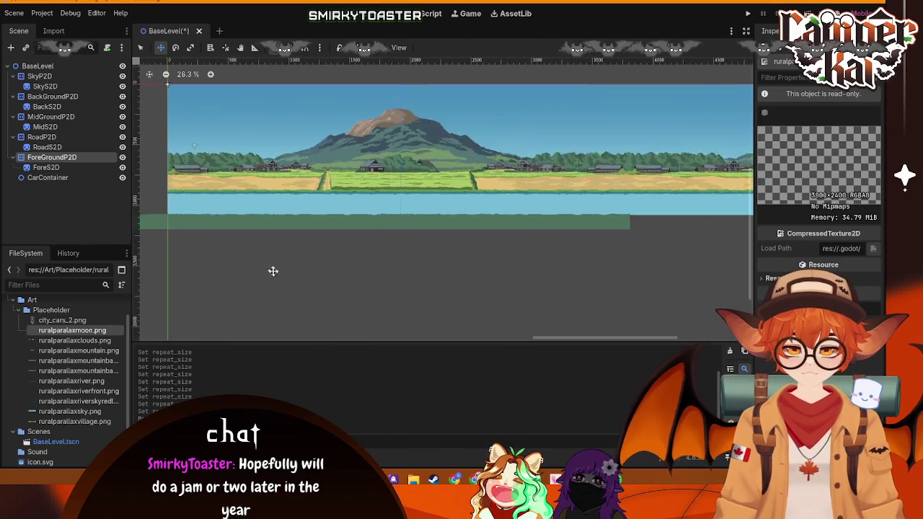
{"action": "scroll", "coordinate": [303, 281], "scroll_direction": "down", "scroll_amount": 8}
{"action": "scroll", "coordinate": [296, 216], "scroll_direction": "up", "scroll_amount": 7}
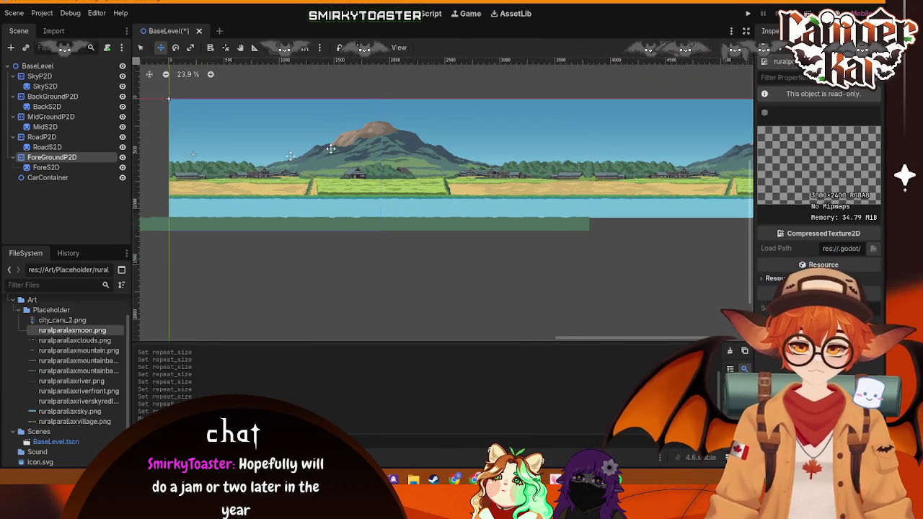
{"action": "left_click", "coordinate": [85, 156]}
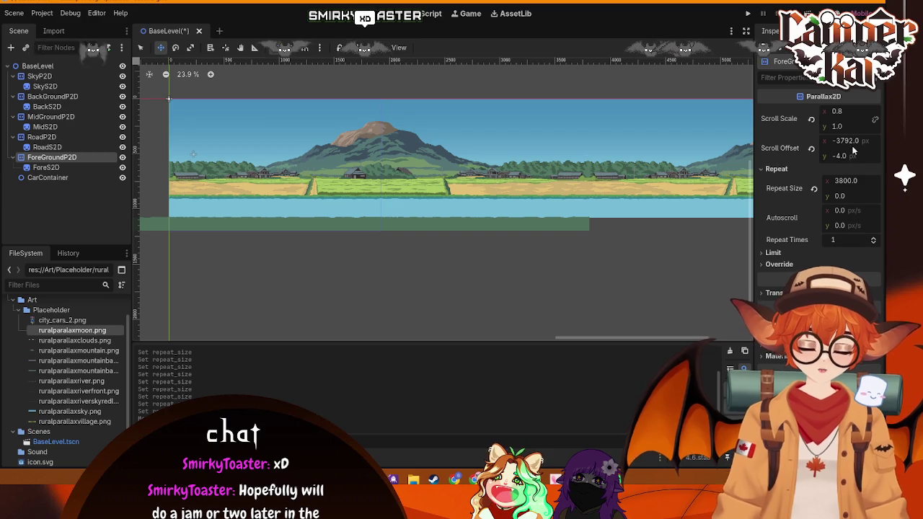
{"action": "left_click", "coordinate": [45, 137]}
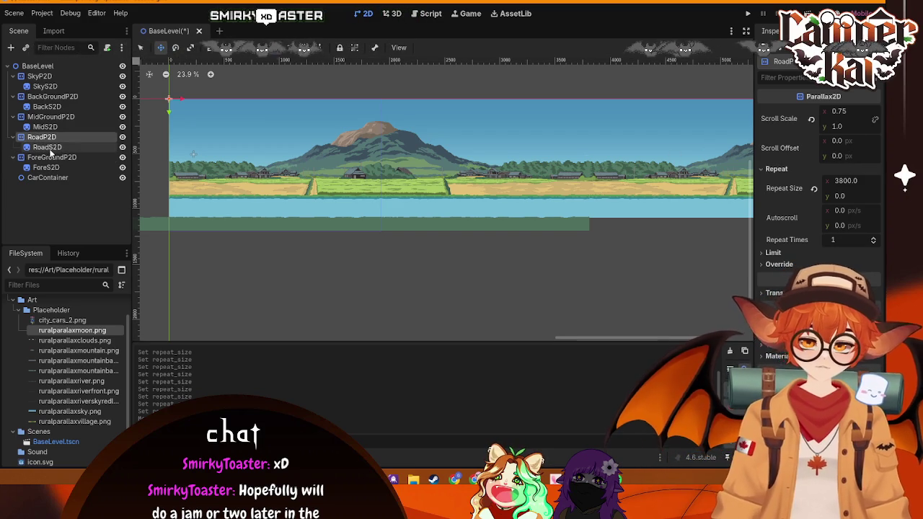
{"action": "left_click", "coordinate": [52, 157]}
- Set ForeGroundP2D's Scroll Offset to 0, 0, then check it against BackGroundP2D and MidGroundP2D
{"action": "left_click", "coordinate": [846, 141]}
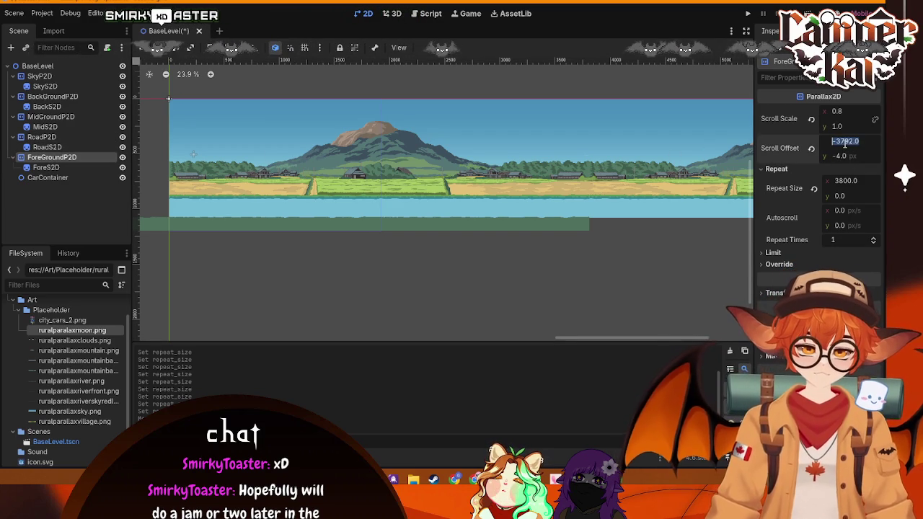
{"action": "left_click", "coordinate": [845, 156]}
{"action": "type", "text": "0"}
{"action": "key", "text": "Return"}
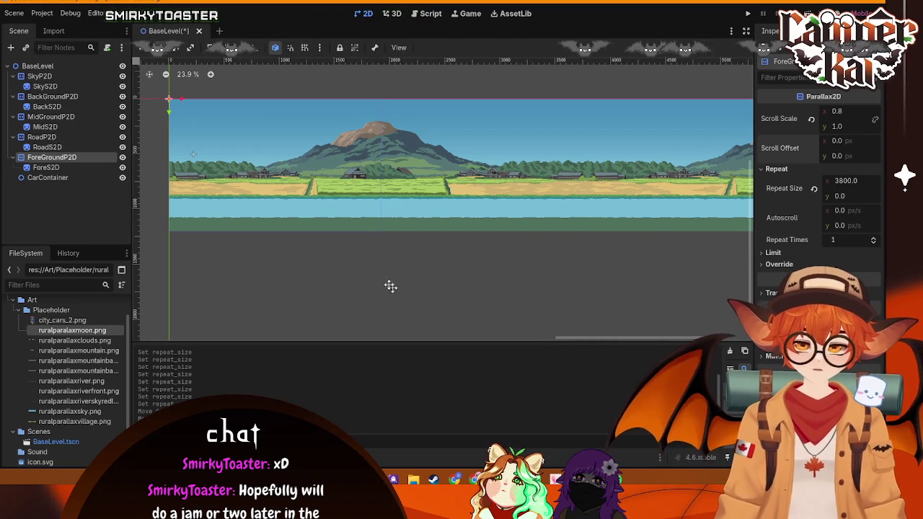
{"action": "left_click", "coordinate": [69, 96]}
{"action": "left_click", "coordinate": [65, 117]}
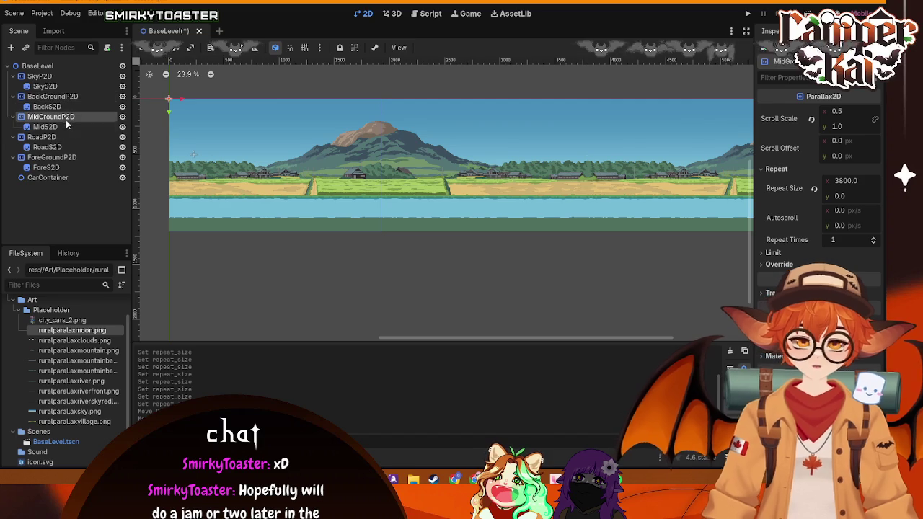
{"action": "left_click", "coordinate": [47, 158]}
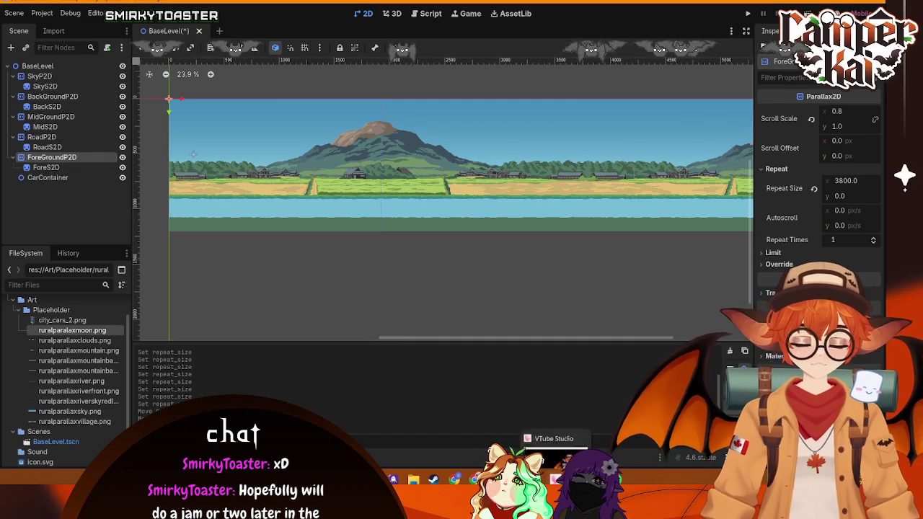
- Bring the newly launched Godot Project Manager forward from the taskbar to show its recent projects
{"action": "mouse_move", "coordinate": [456, 480]}
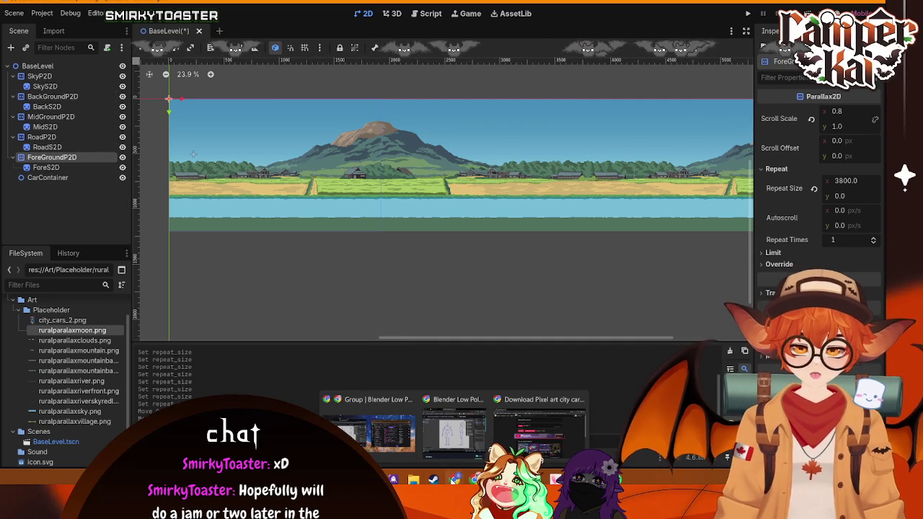
{"action": "mouse_move", "coordinate": [595, 480]}
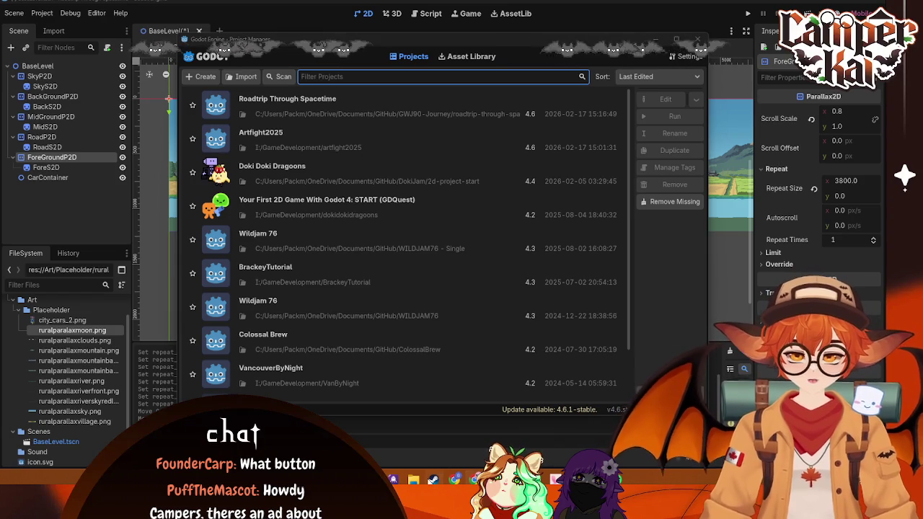
- Switch to Steam's EmoteLab library page and launch EmoteLab
{"action": "key", "text": "alt+Tab"}
{"action": "left_click", "coordinate": [273, 196]}
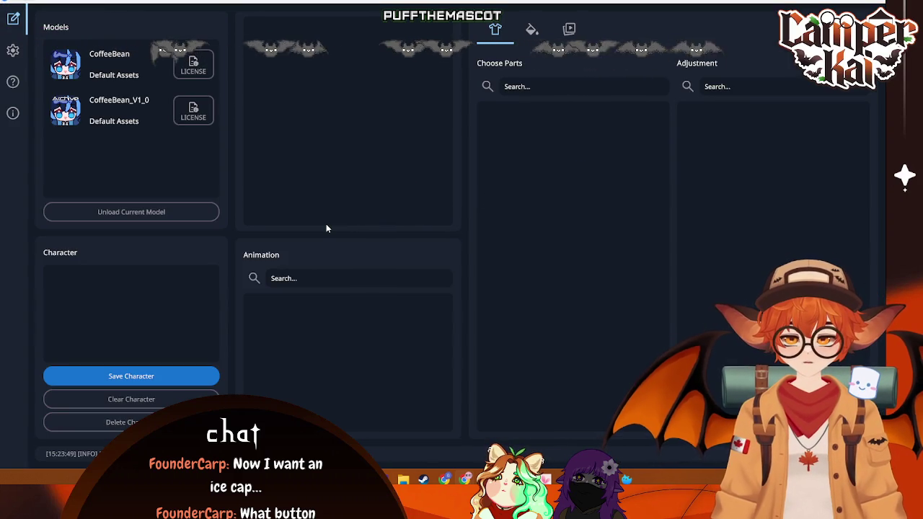
- Load the saved custom character after trying CoffeeBean_V1_0 and CoffeeBean, and rotate the preview
{"action": "left_click", "coordinate": [121, 108]}
{"action": "left_click", "coordinate": [123, 62]}
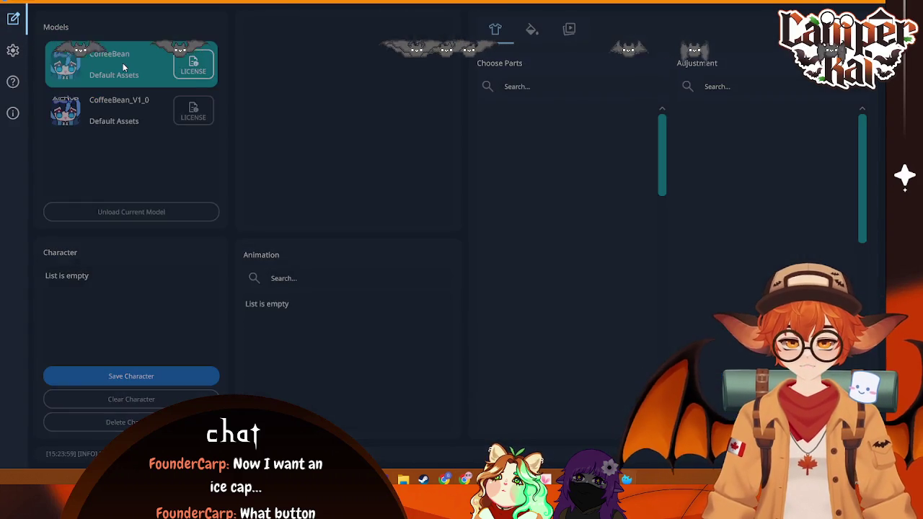
{"action": "left_click", "coordinate": [97, 229]}
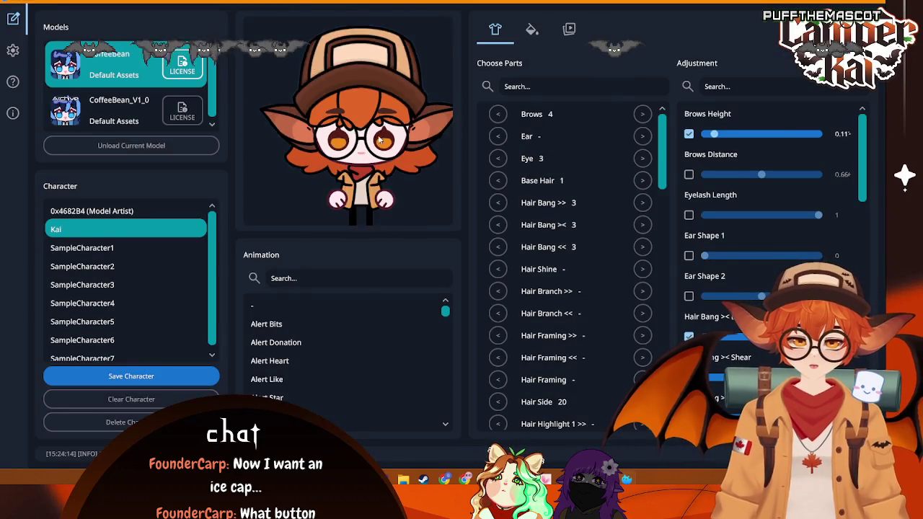
{"action": "scroll", "coordinate": [378, 142], "scroll_direction": "up", "scroll_amount": 3}
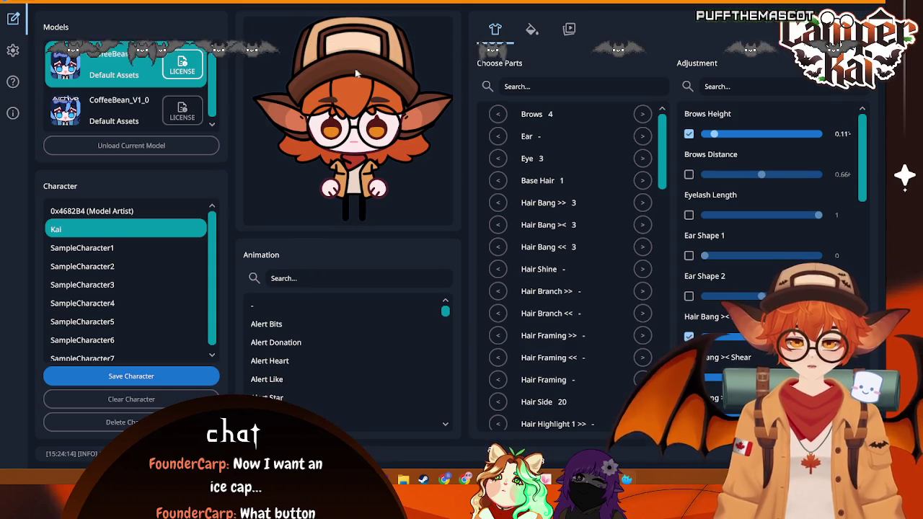
{"action": "left_click", "coordinate": [262, 104]}
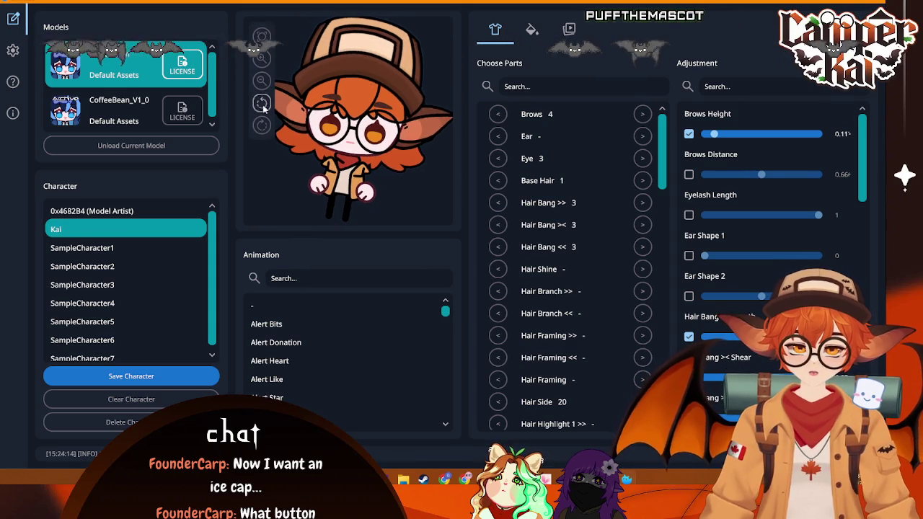
- Play Alert Heart, then step up the animation list to Alert Donation
{"action": "left_click", "coordinate": [272, 361]}
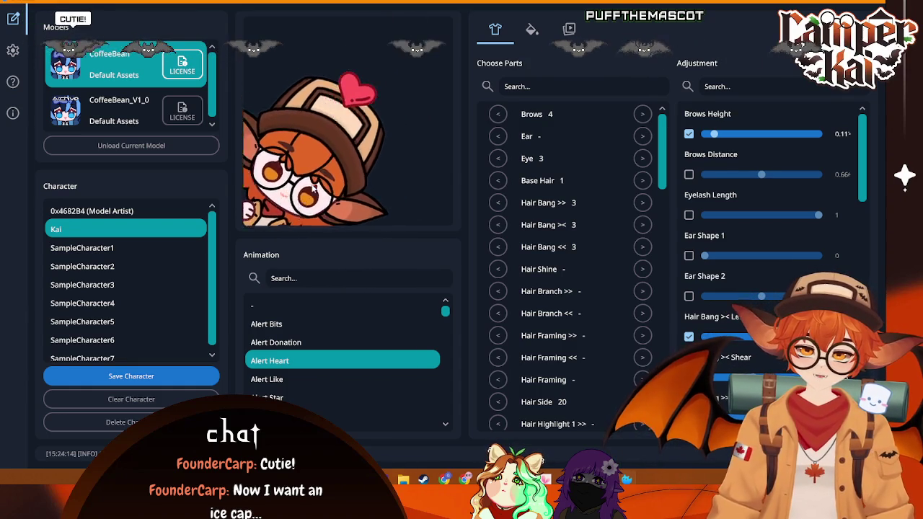
{"action": "mouse_move", "coordinate": [265, 119]}
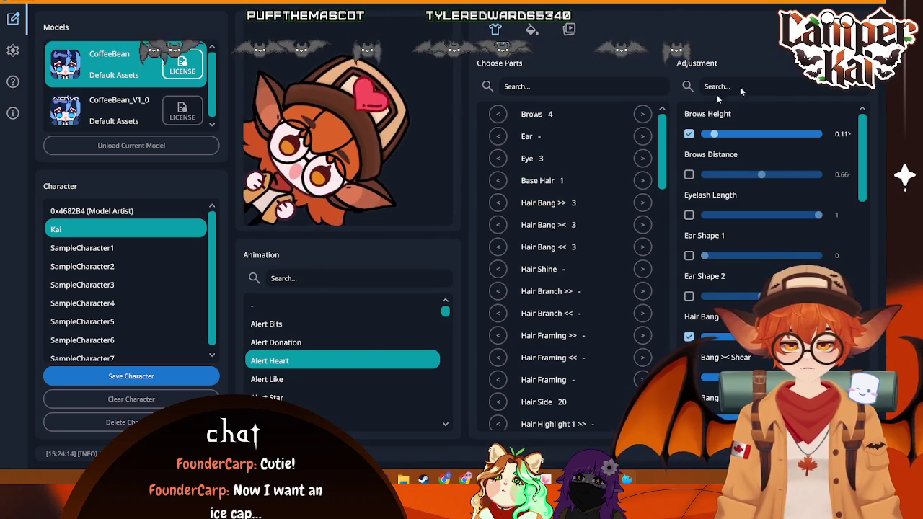
{"action": "key", "text": "Up"}
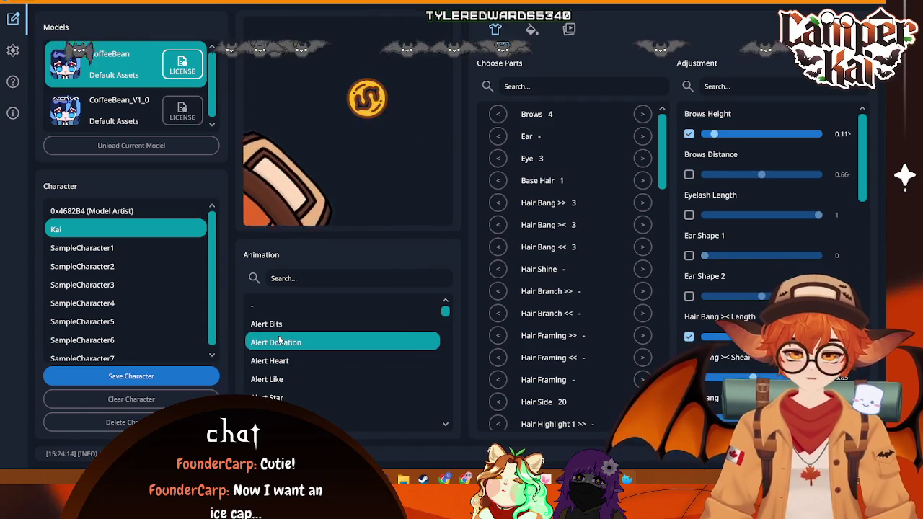
{"action": "key", "text": "Up"}
{"action": "left_click", "coordinate": [292, 374]}
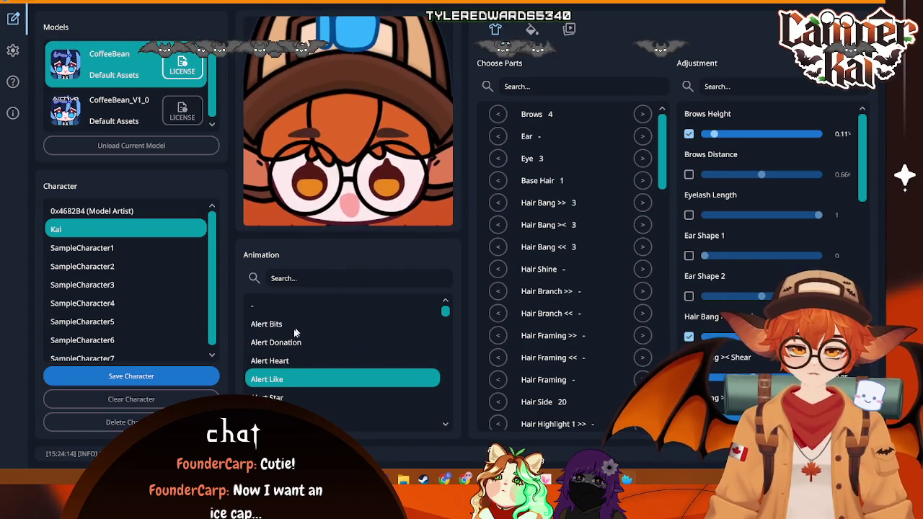
{"action": "key", "text": "Up"}
{"action": "key", "text": "Up"}
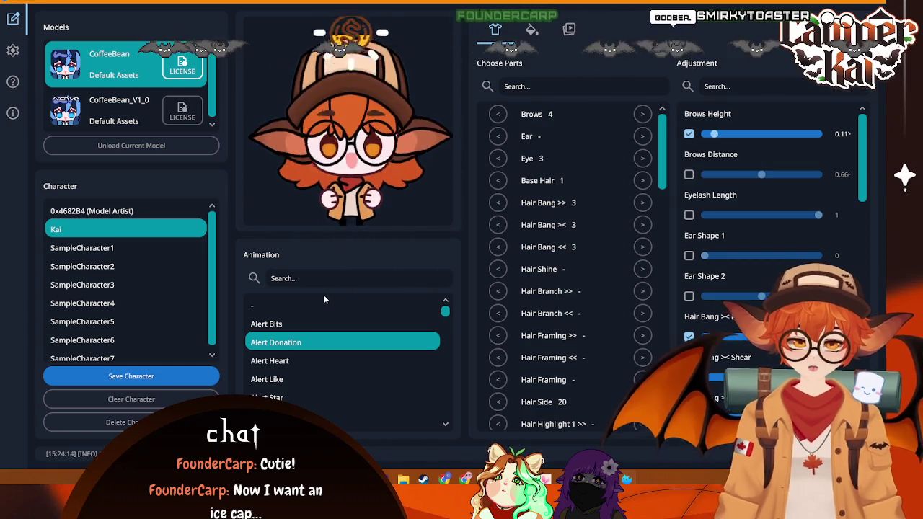
- Preview the Alert Like, Copium, Bonk, Crowbar 1–3 and Cry animations
{"action": "left_click", "coordinate": [290, 379]}
{"action": "scroll", "coordinate": [303, 375], "scroll_direction": "down", "scroll_amount": 6}
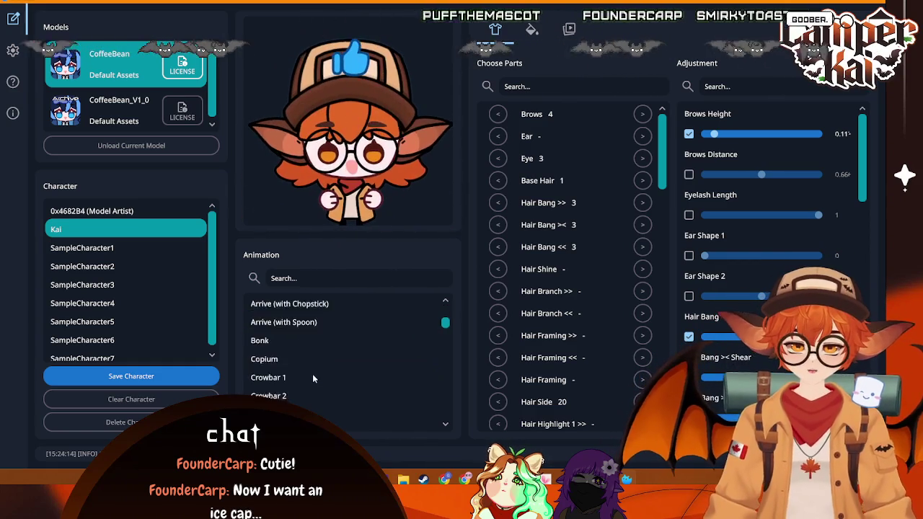
{"action": "scroll", "coordinate": [289, 389], "scroll_direction": "up", "scroll_amount": 3}
{"action": "scroll", "coordinate": [292, 378], "scroll_direction": "down", "scroll_amount": 3}
{"action": "left_click", "coordinate": [295, 362]}
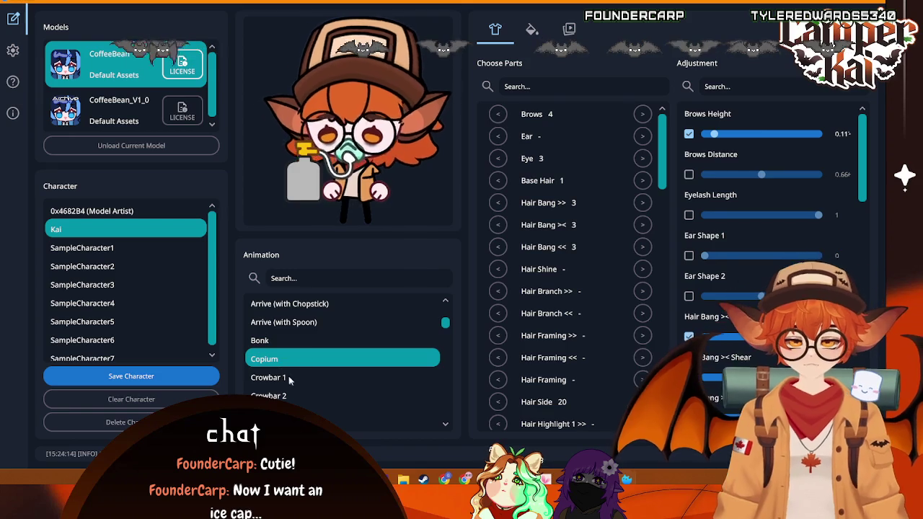
{"action": "left_click", "coordinate": [291, 377]}
{"action": "left_click", "coordinate": [285, 341]}
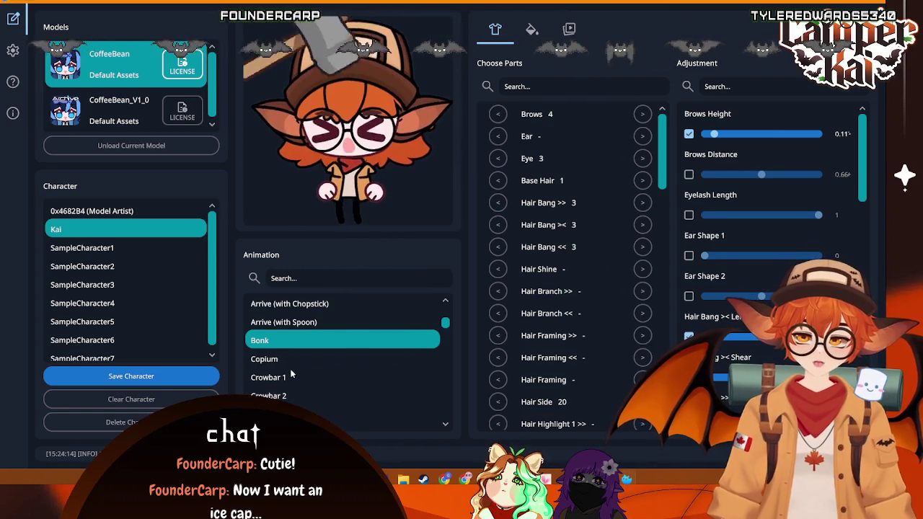
{"action": "left_click", "coordinate": [299, 395]}
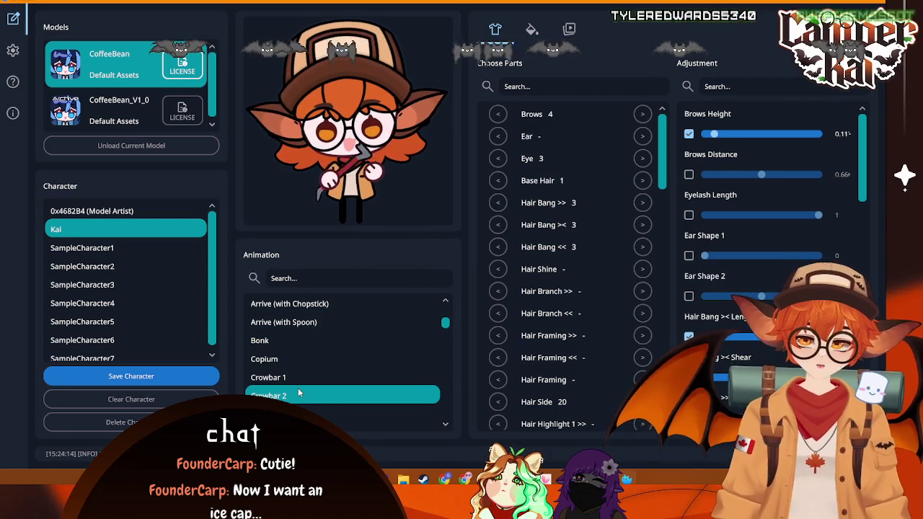
{"action": "left_click", "coordinate": [299, 413]}
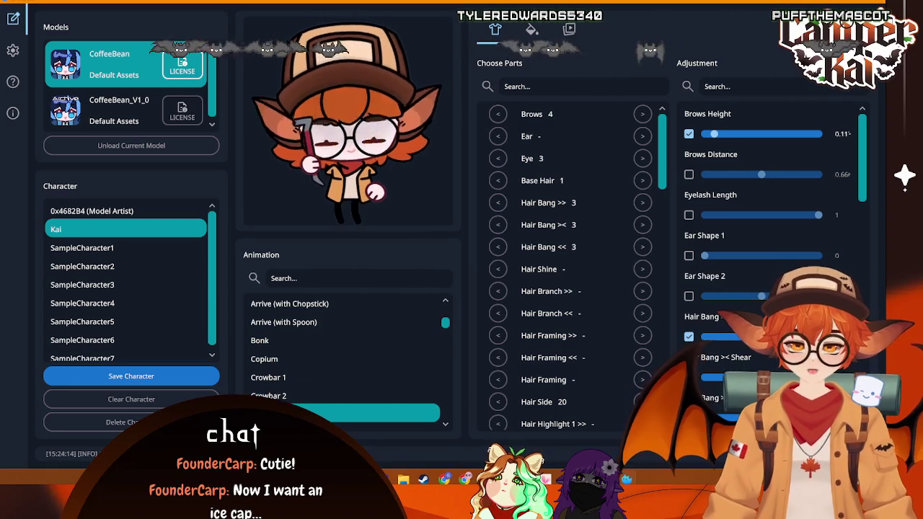
{"action": "scroll", "coordinate": [303, 406], "scroll_direction": "down", "scroll_amount": 1}
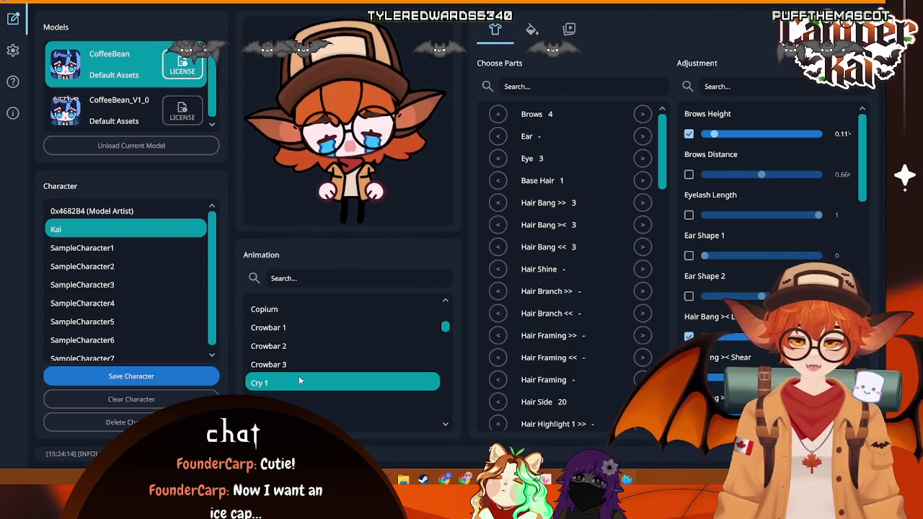
{"action": "left_click", "coordinate": [299, 376]}
{"action": "left_click", "coordinate": [304, 399]}
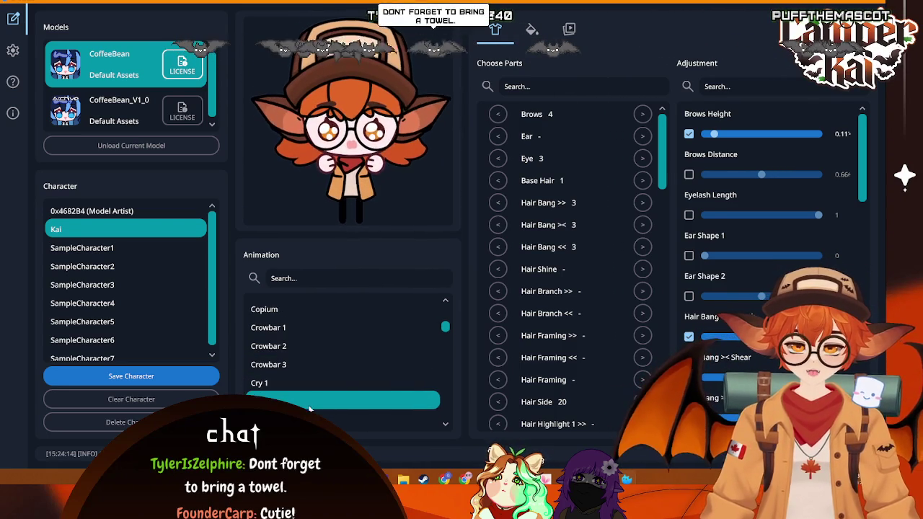
- Preview the animations from Dead through Drink, Drive, Drooling, Dum, Dum Sticker, Exclamation, Jail and Knife 1
{"action": "scroll", "coordinate": [323, 383], "scroll_direction": "down", "scroll_amount": 1}
{"action": "left_click", "coordinate": [321, 408]}
{"action": "scroll", "coordinate": [322, 408], "scroll_direction": "down", "scroll_amount": 2}
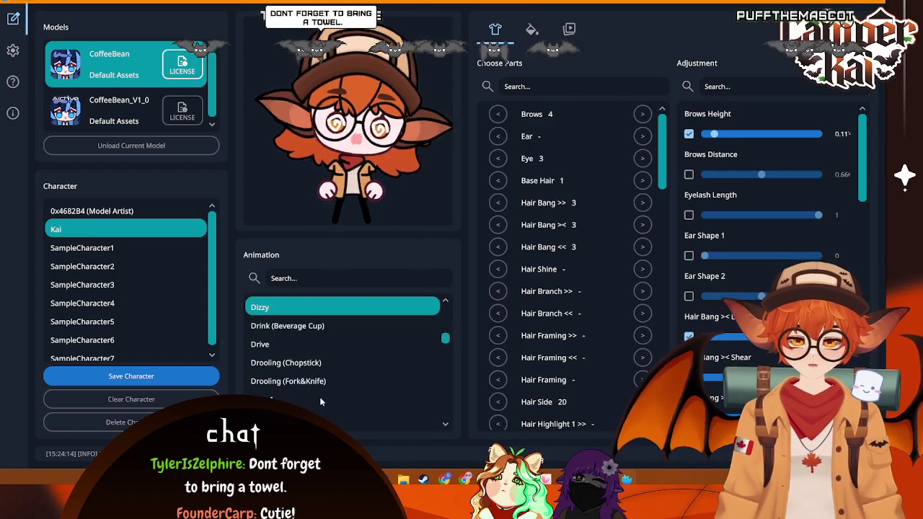
{"action": "left_click", "coordinate": [300, 329]}
{"action": "left_click", "coordinate": [308, 346]}
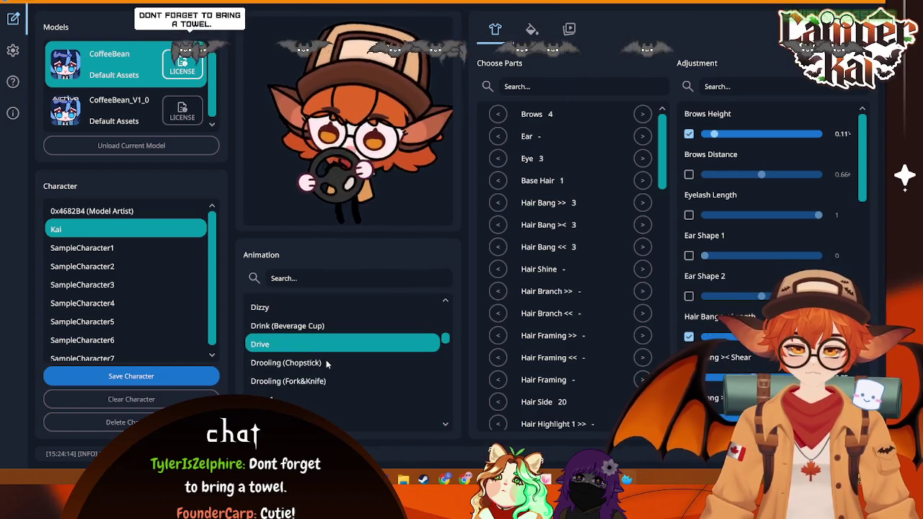
{"action": "left_click", "coordinate": [326, 363]}
{"action": "left_click", "coordinate": [330, 381]}
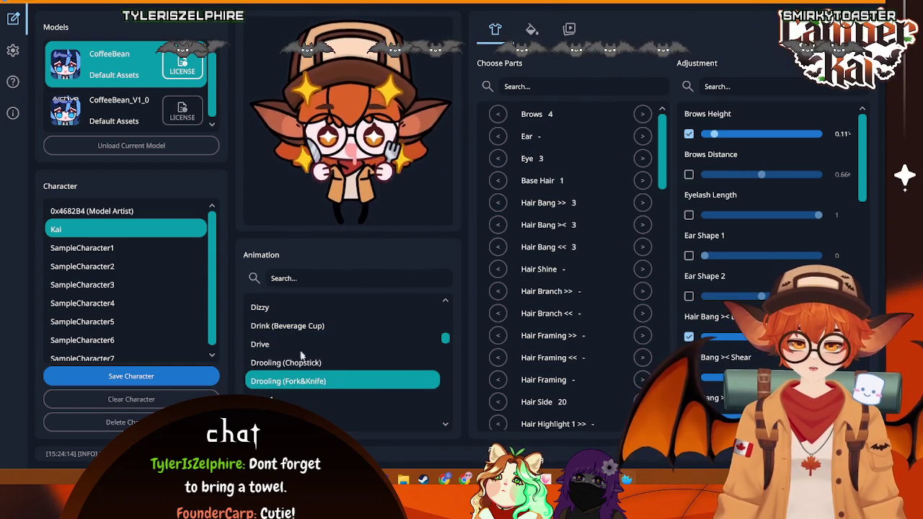
{"action": "left_click", "coordinate": [328, 404]}
{"action": "scroll", "coordinate": [328, 406], "scroll_direction": "down", "scroll_amount": 1}
{"action": "left_click", "coordinate": [305, 369]}
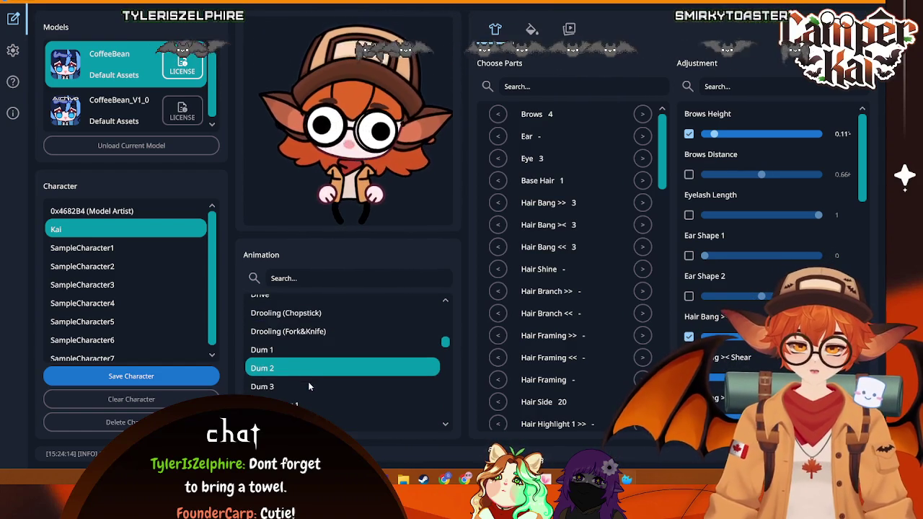
{"action": "left_click", "coordinate": [308, 386]}
{"action": "left_click", "coordinate": [325, 401]}
{"action": "scroll", "coordinate": [341, 403], "scroll_direction": "down", "scroll_amount": 2}
{"action": "left_click", "coordinate": [295, 343]}
{"action": "left_click", "coordinate": [306, 326]}
{"action": "left_click", "coordinate": [320, 362]}
{"action": "left_click", "coordinate": [324, 380]}
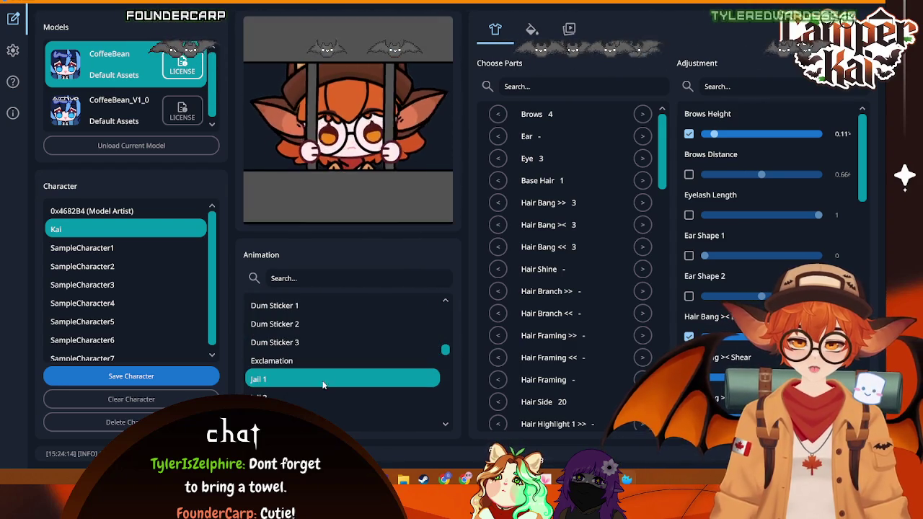
{"action": "left_click", "coordinate": [323, 397]}
{"action": "left_click", "coordinate": [332, 415]}
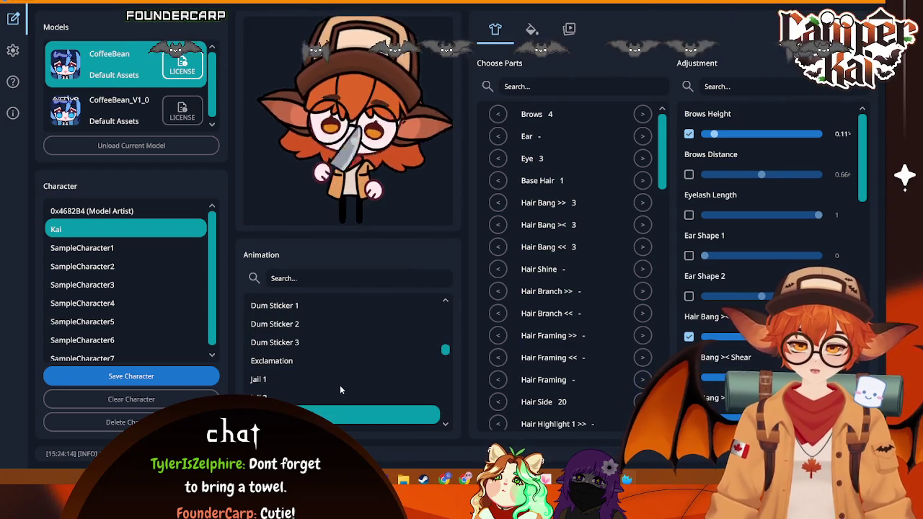
- Preview Knife 2, Laugh, Money, Mute 1–2, Noted 1–2, Point, Question and Raid
{"action": "scroll", "coordinate": [338, 388], "scroll_direction": "down", "scroll_amount": 1}
{"action": "left_click", "coordinate": [339, 387]}
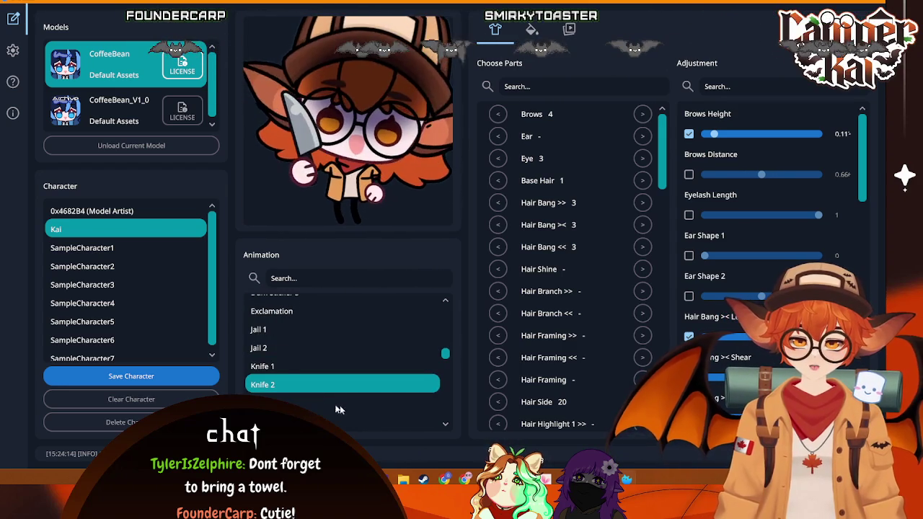
{"action": "left_click", "coordinate": [345, 411]}
{"action": "scroll", "coordinate": [332, 413], "scroll_direction": "down", "scroll_amount": 1}
{"action": "scroll", "coordinate": [286, 383], "scroll_direction": "down", "scroll_amount": 2}
{"action": "left_click", "coordinate": [298, 370]}
{"action": "left_click", "coordinate": [312, 392]}
{"action": "left_click", "coordinate": [333, 411]}
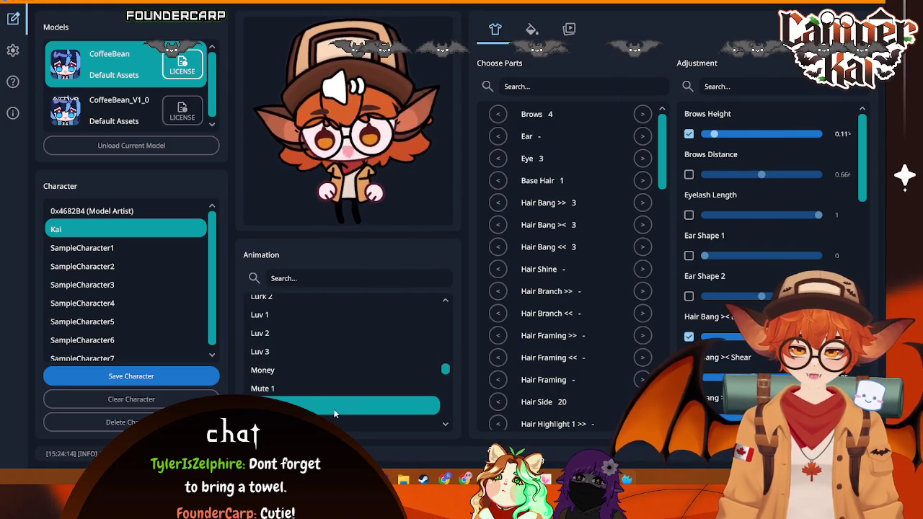
{"action": "left_click", "coordinate": [315, 389]}
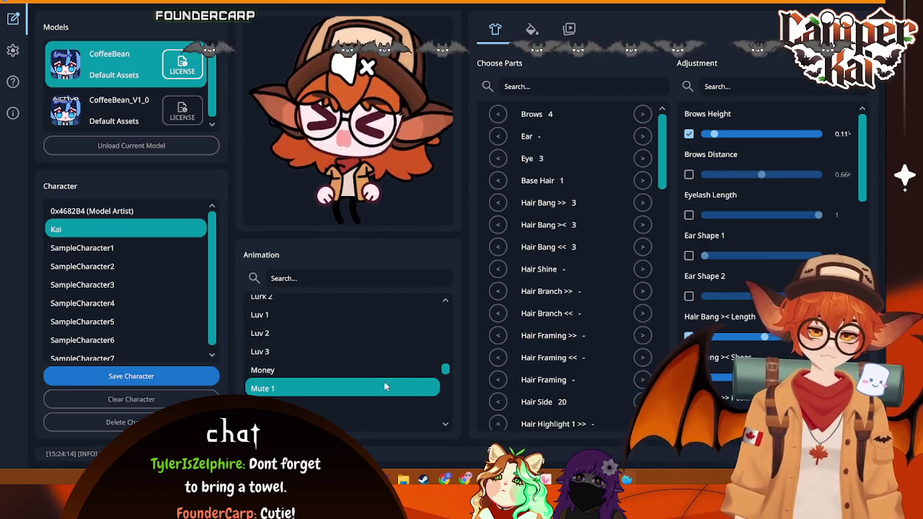
{"action": "scroll", "coordinate": [367, 362], "scroll_direction": "down", "scroll_amount": 2}
{"action": "left_click", "coordinate": [301, 308]}
{"action": "scroll", "coordinate": [317, 343], "scroll_direction": "down", "scroll_amount": 1}
{"action": "left_click", "coordinate": [279, 314]}
{"action": "left_click", "coordinate": [300, 331]}
{"action": "left_click", "coordinate": [313, 365]}
{"action": "left_click", "coordinate": [314, 382]}
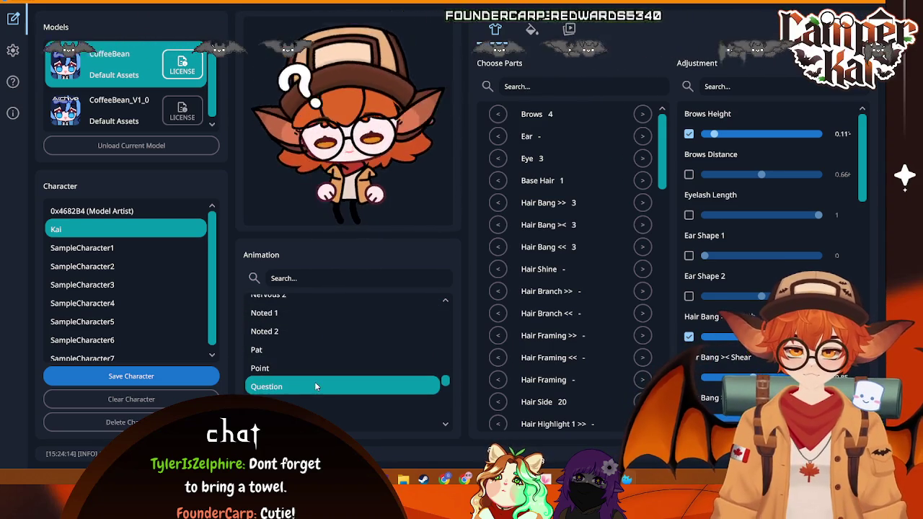
{"action": "left_click", "coordinate": [328, 406]}
- Preview Raid 2, RedPacket 1–2, Score (0 Point) and Score (10 Point), then return to Steam
{"action": "scroll", "coordinate": [328, 414], "scroll_direction": "down", "scroll_amount": 3}
{"action": "left_click", "coordinate": [316, 374]}
{"action": "left_click", "coordinate": [314, 390]}
{"action": "left_click", "coordinate": [325, 409]}
{"action": "scroll", "coordinate": [328, 388], "scroll_direction": "down", "scroll_amount": 3}
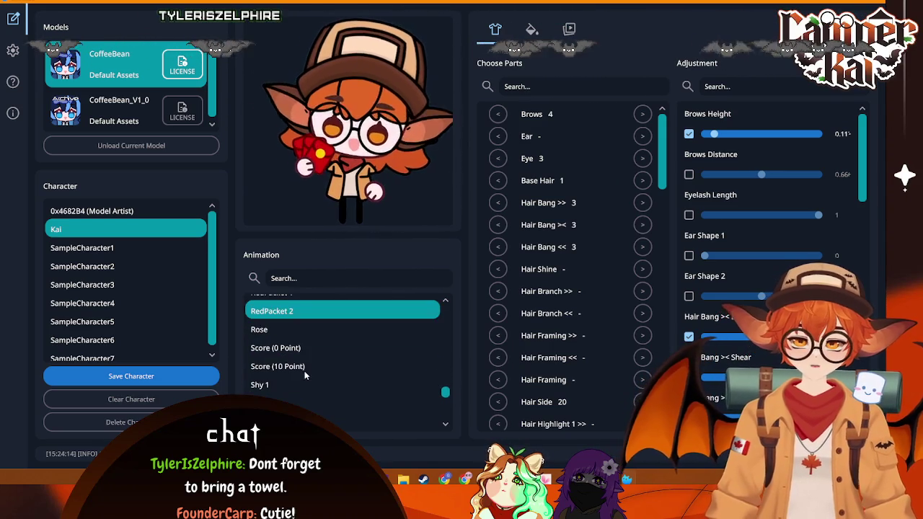
{"action": "left_click", "coordinate": [301, 347]}
{"action": "left_click", "coordinate": [312, 367]}
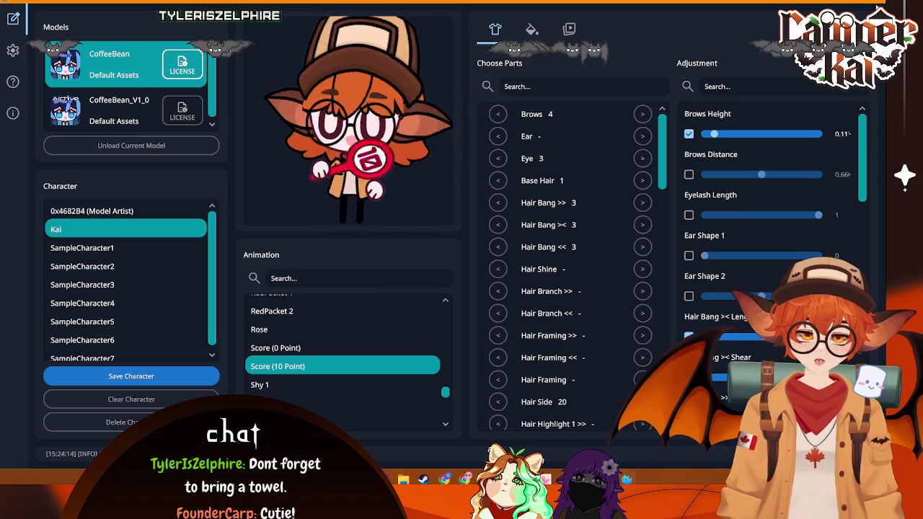
{"action": "key", "text": "alt+Tab"}
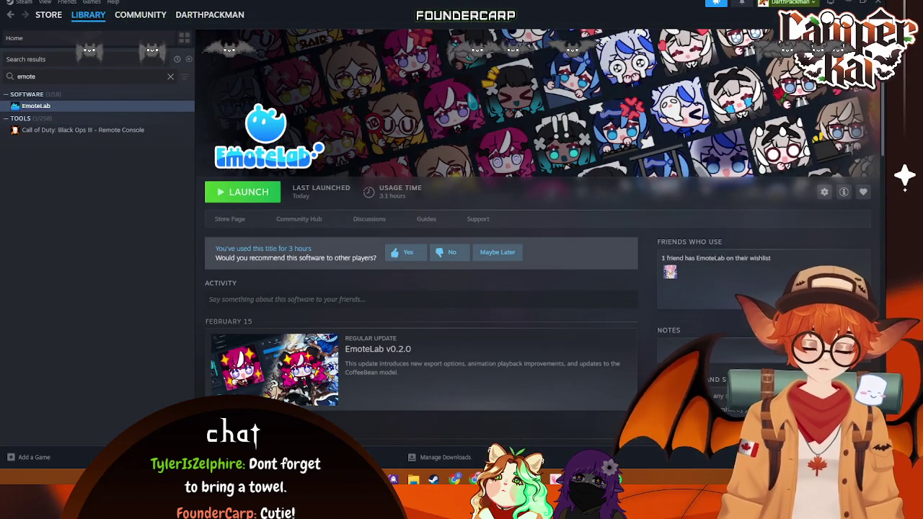
- Close the Project Manager, relaunch Godot 4.6 via Start search 'godot', and open Artfight2025
{"action": "key", "text": "alt+Tab"}
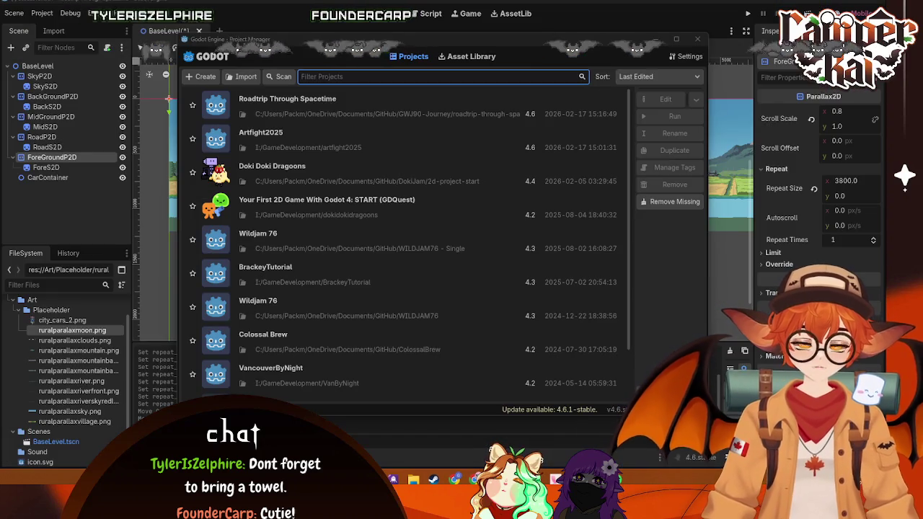
{"action": "left_click", "coordinate": [703, 40]}
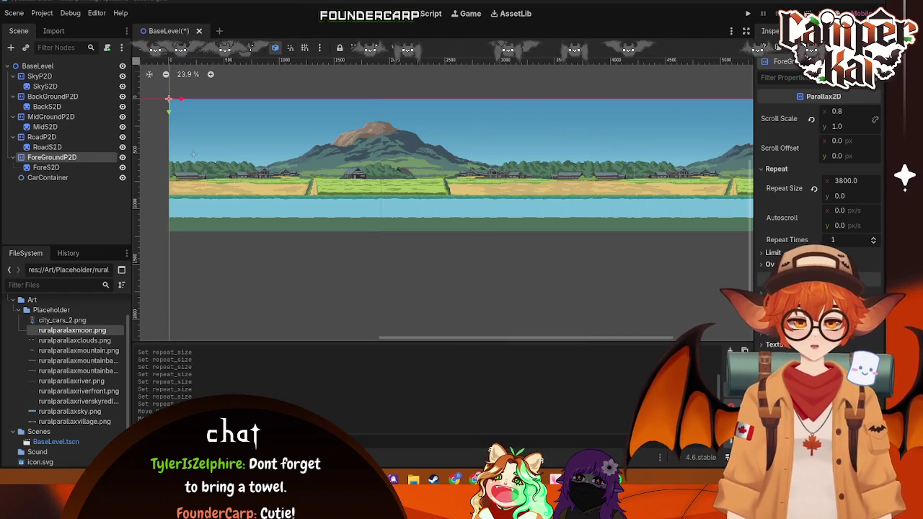
{"action": "mouse_move", "coordinate": [588, 480]}
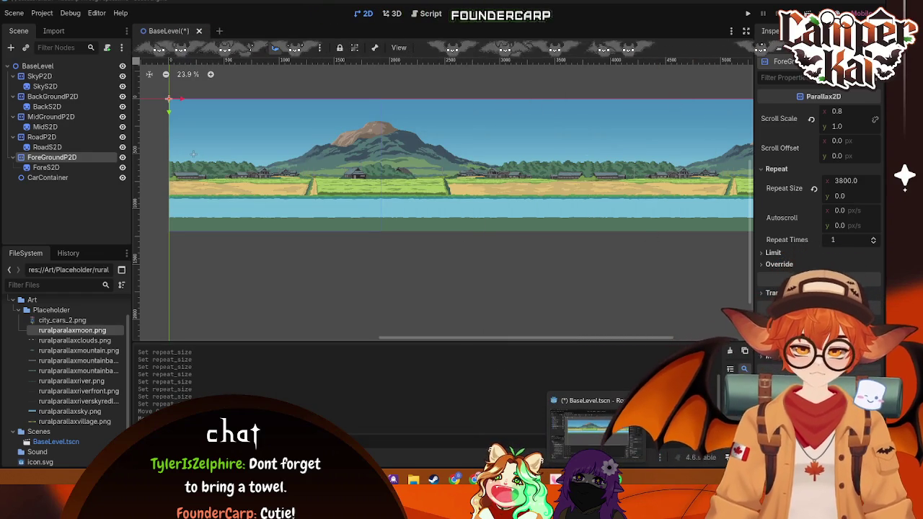
{"action": "key", "text": "super"}
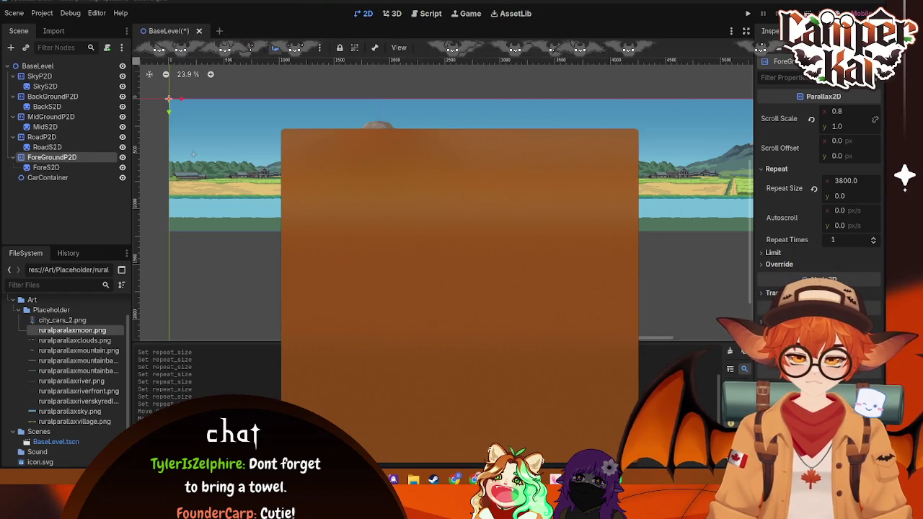
{"action": "type", "text": "godot"}
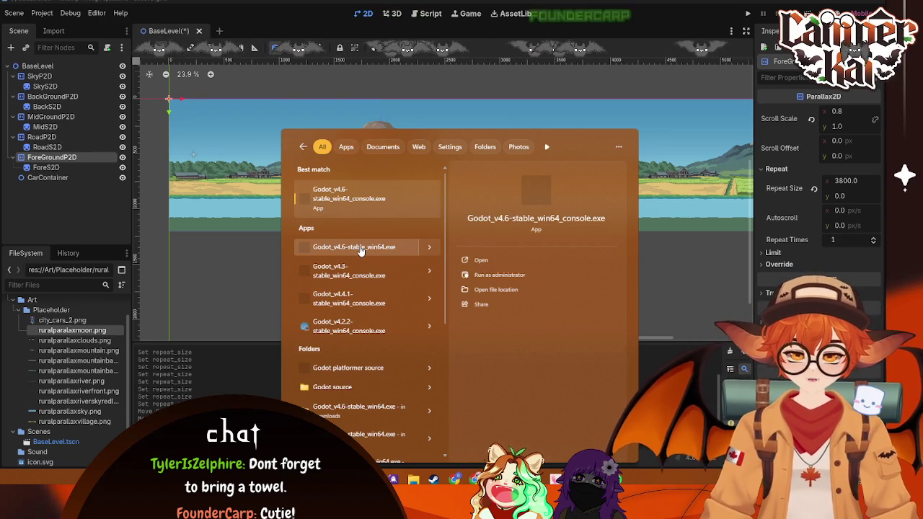
{"action": "left_click", "coordinate": [475, 257]}
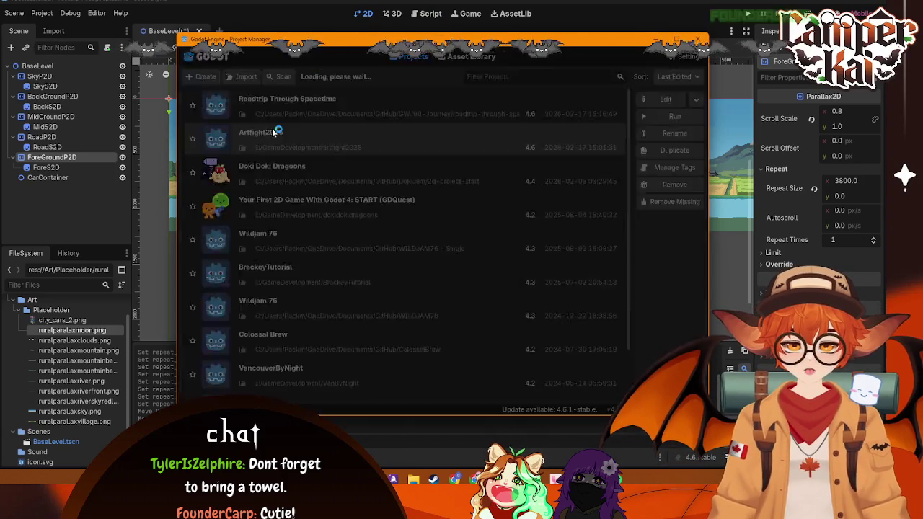
{"action": "double_click", "coordinate": [273, 132]}
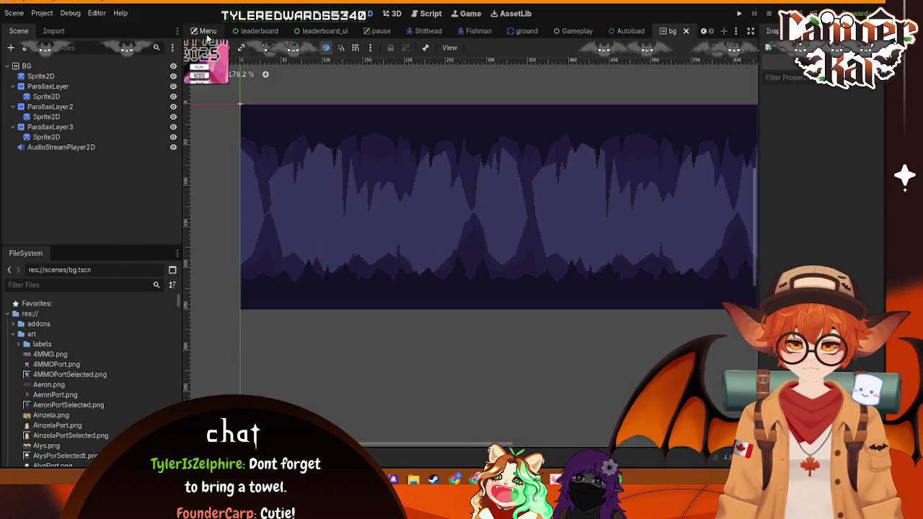
- Inspect the Gameplay scene's Camera2D and Ground collider, then go back to the BaseLevel scene
{"action": "left_click", "coordinate": [577, 31]}
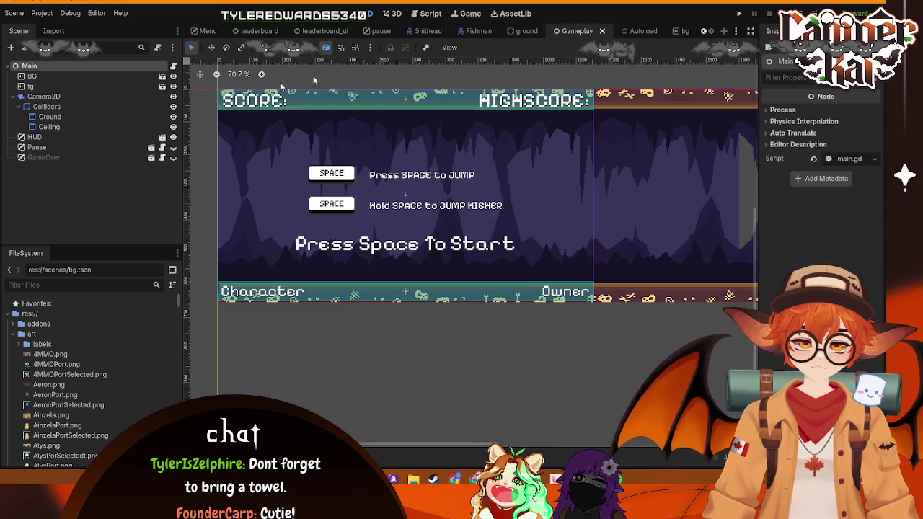
{"action": "left_click", "coordinate": [45, 107]}
{"action": "left_click", "coordinate": [43, 95]}
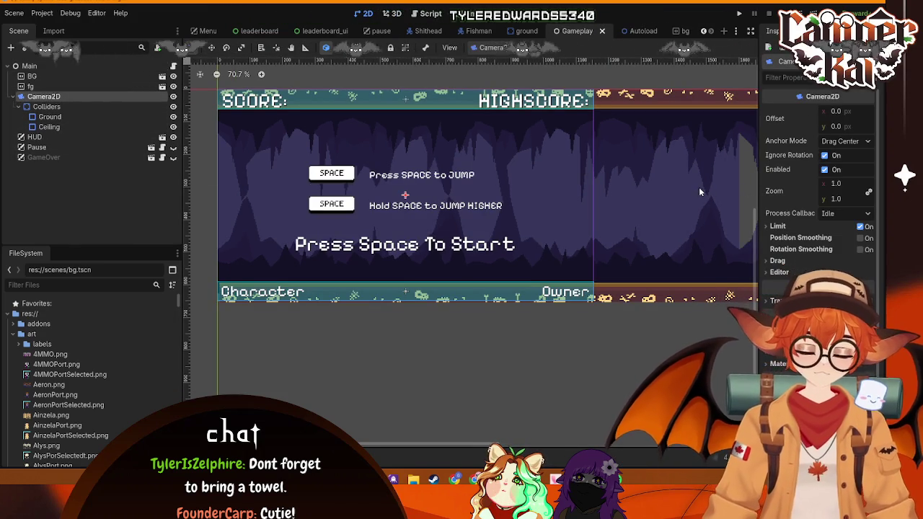
{"action": "left_click", "coordinate": [68, 116]}
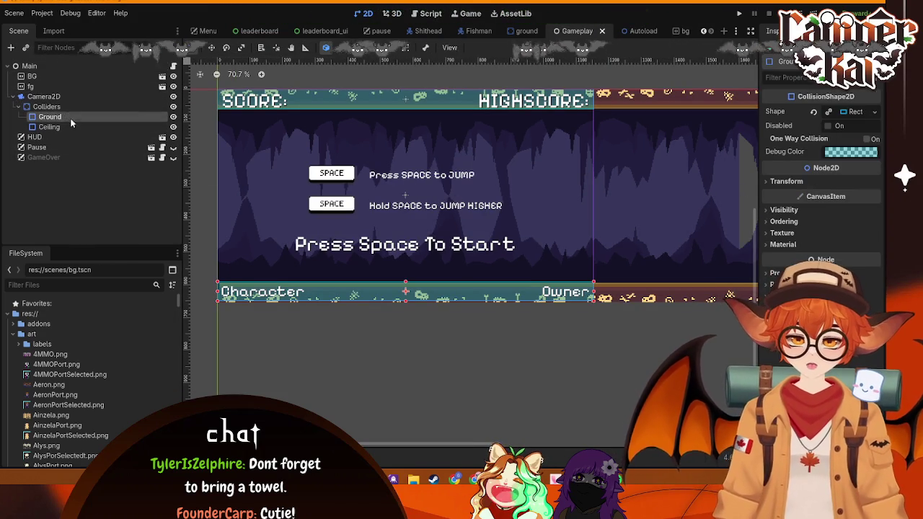
{"action": "left_click", "coordinate": [56, 98]}
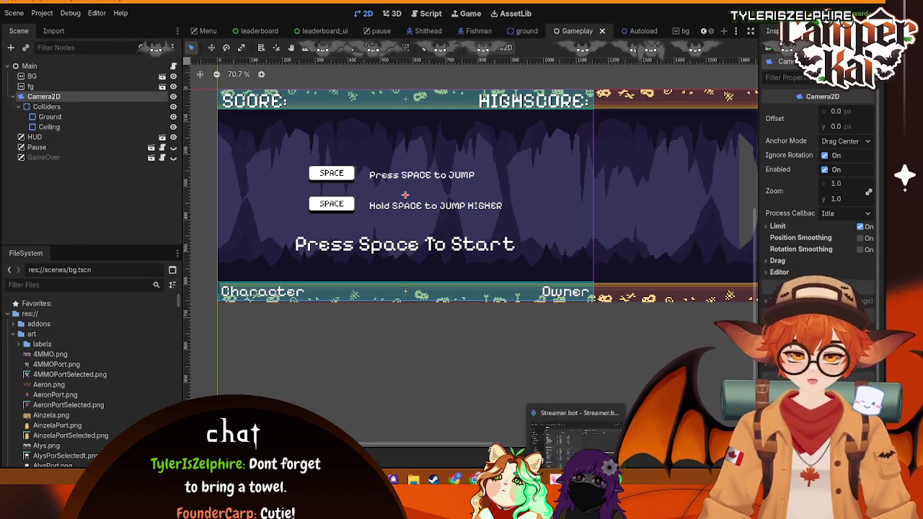
{"action": "left_click", "coordinate": [548, 433]}
{"action": "left_click", "coordinate": [33, 177]}
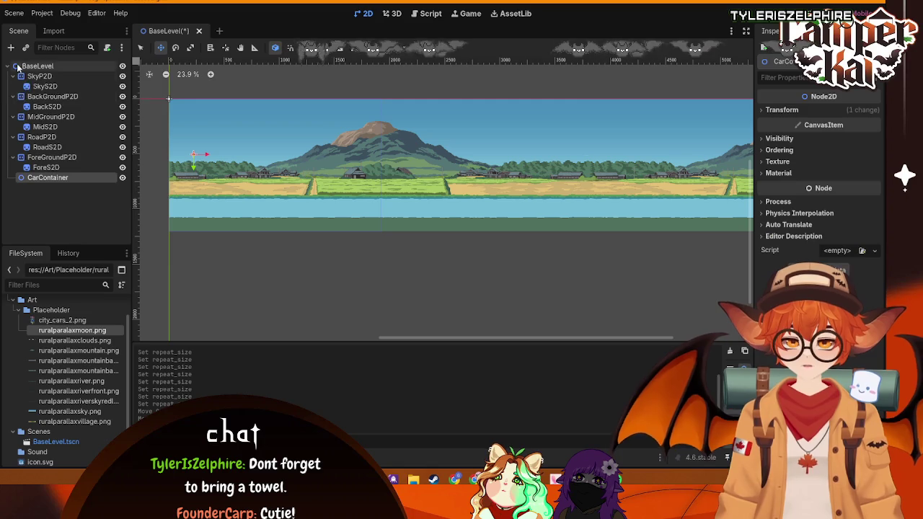
- Add a Camera2D child to BaseLevel and move CarContainer under it
{"action": "right_click", "coordinate": [20, 68]}
{"action": "left_click", "coordinate": [44, 69]}
{"action": "type", "text": "CCa"}
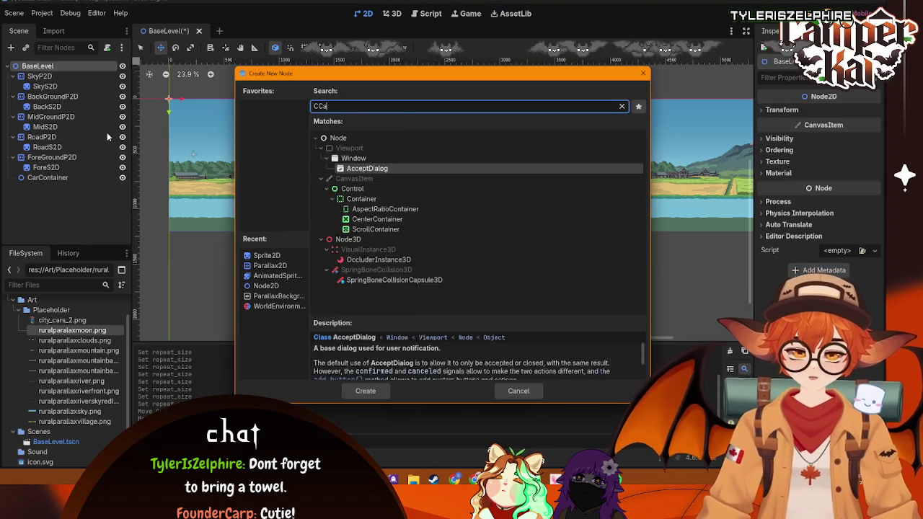
{"action": "type", "text": "mera"}
{"action": "key", "text": "BackSpace"}
{"action": "key", "text": "BackSpace"}
{"action": "key", "text": "BackSpace"}
{"action": "type", "text": "amer"}
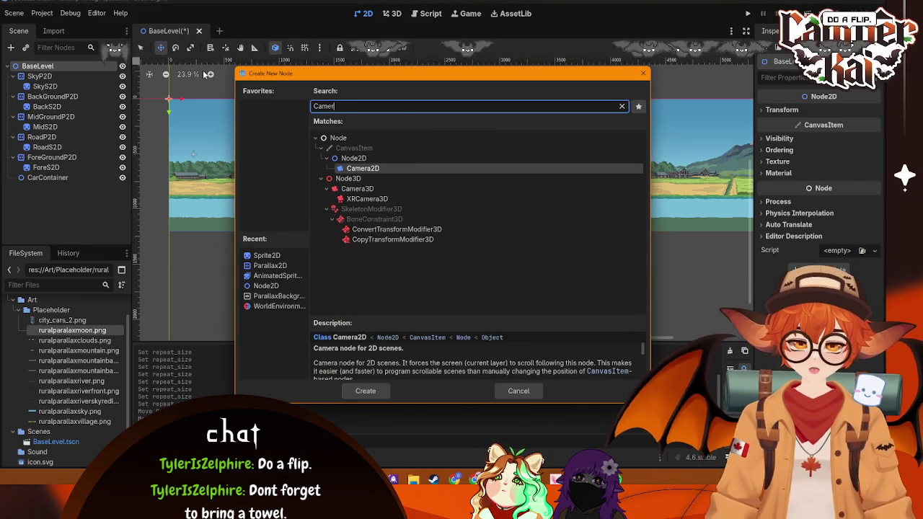
{"action": "left_click", "coordinate": [359, 168]}
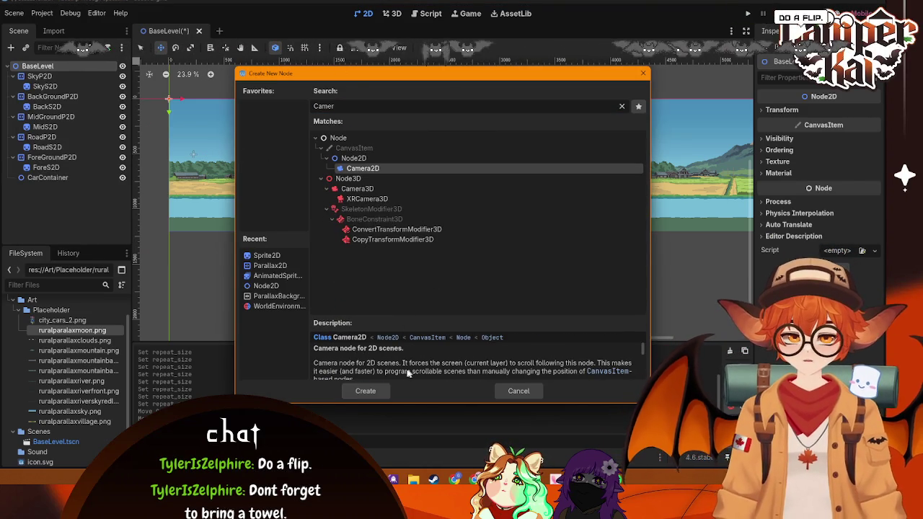
{"action": "left_click", "coordinate": [367, 391]}
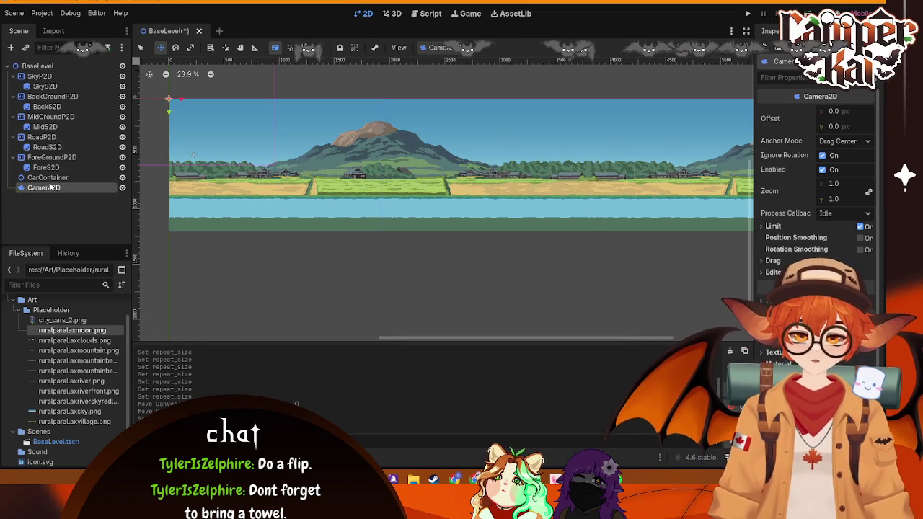
{"action": "left_click_drag", "start_coordinate": [48, 177], "coordinate": [43, 188]}
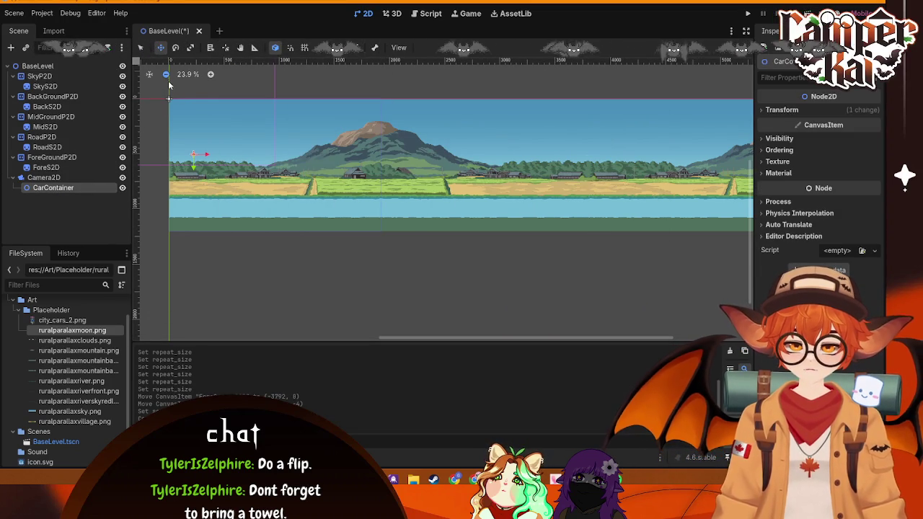
- Reposition the car container and camera, and set the camera's anchor to Fixed Top Left
{"action": "left_click_drag", "start_coordinate": [167, 94], "coordinate": [164, 132]}
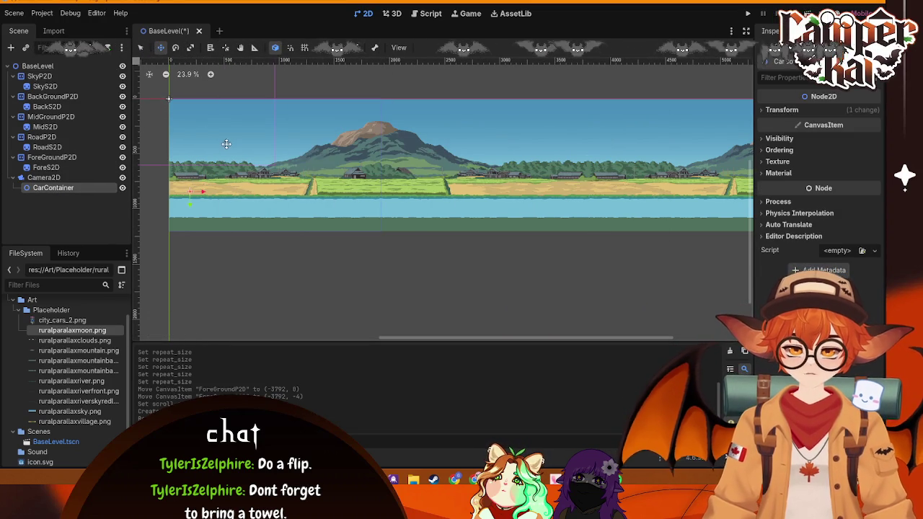
{"action": "left_click", "coordinate": [66, 170]}
{"action": "left_click", "coordinate": [70, 176]}
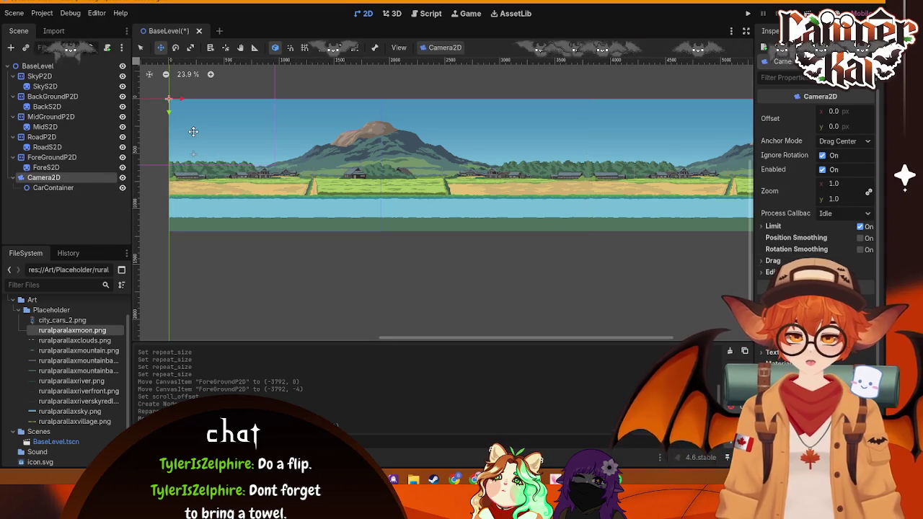
{"action": "scroll", "coordinate": [197, 178], "scroll_direction": "down", "scroll_amount": 1}
{"action": "scroll", "coordinate": [196, 178], "scroll_direction": "left", "scroll_amount": 5}
{"action": "scroll", "coordinate": [196, 178], "scroll_direction": "up", "scroll_amount": 3}
{"action": "left_click_drag", "start_coordinate": [316, 183], "coordinate": [318, 244]}
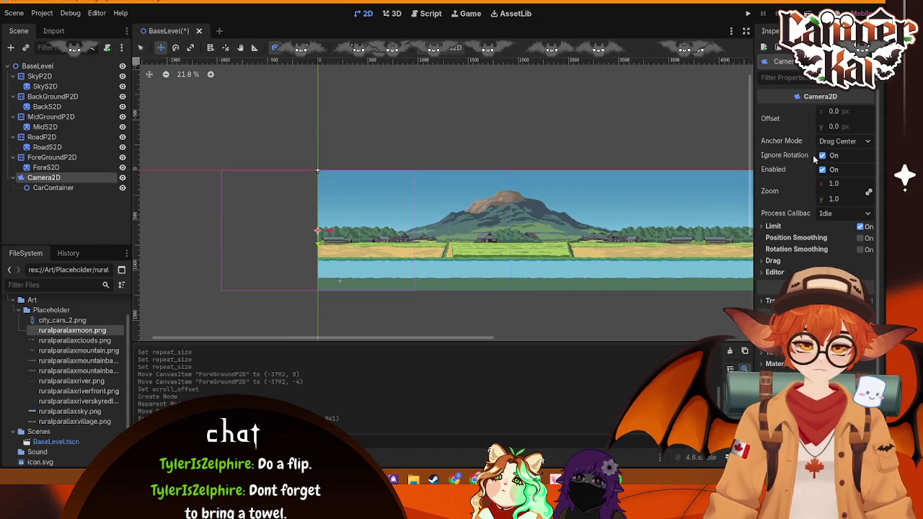
{"action": "left_click", "coordinate": [836, 141]}
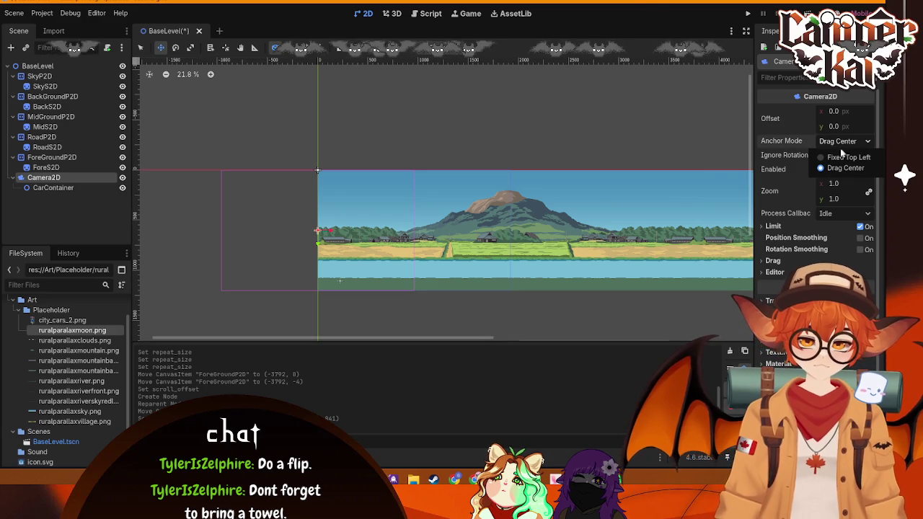
{"action": "left_click", "coordinate": [826, 155]}
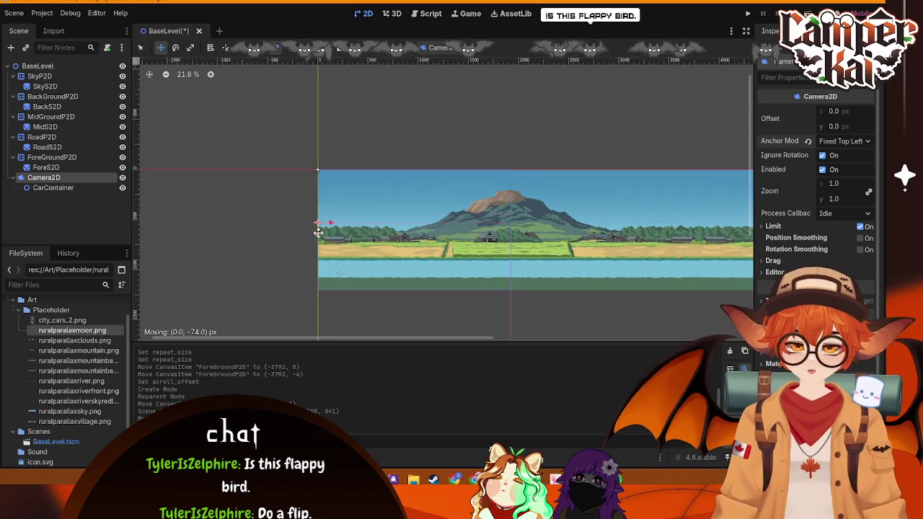
{"action": "left_click_drag", "start_coordinate": [319, 183], "coordinate": [319, 183]}
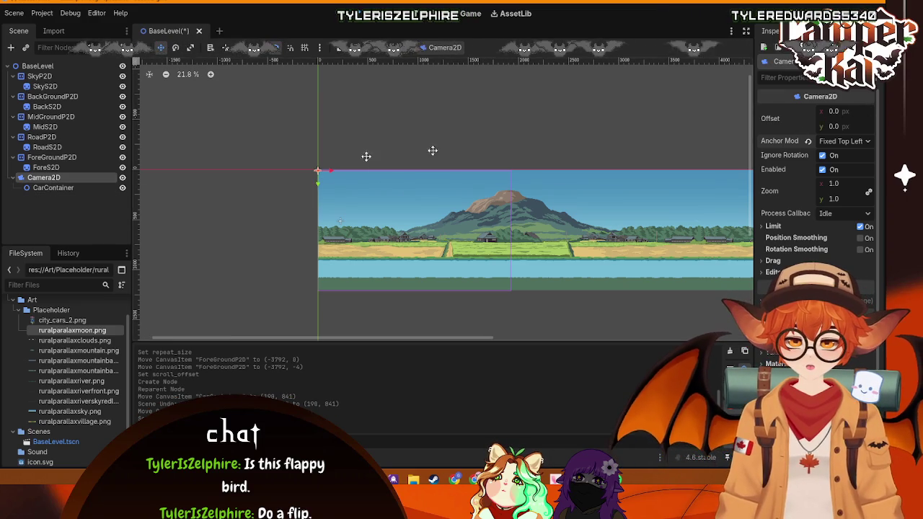
{"action": "left_click", "coordinate": [835, 112]}
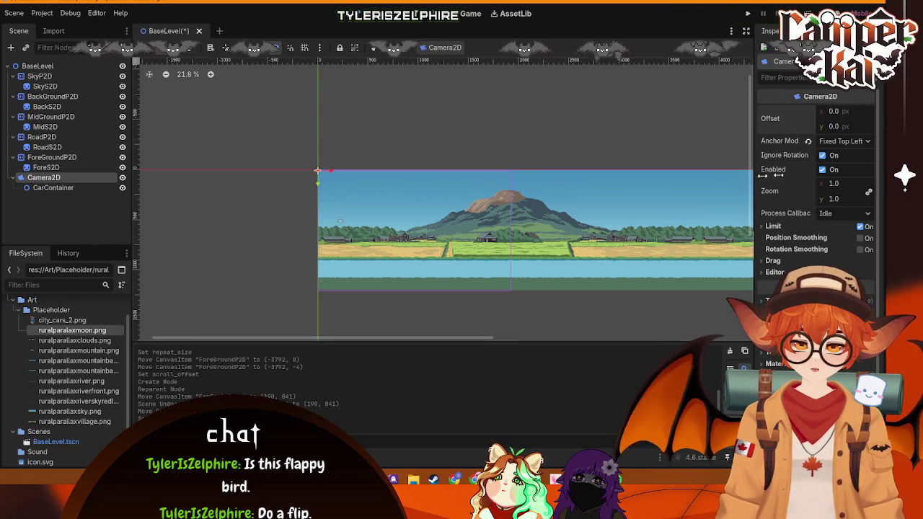
- Delete the Camera2D together with its CarContainer child
{"action": "left_click", "coordinate": [63, 187]}
{"action": "left_click", "coordinate": [58, 178]}
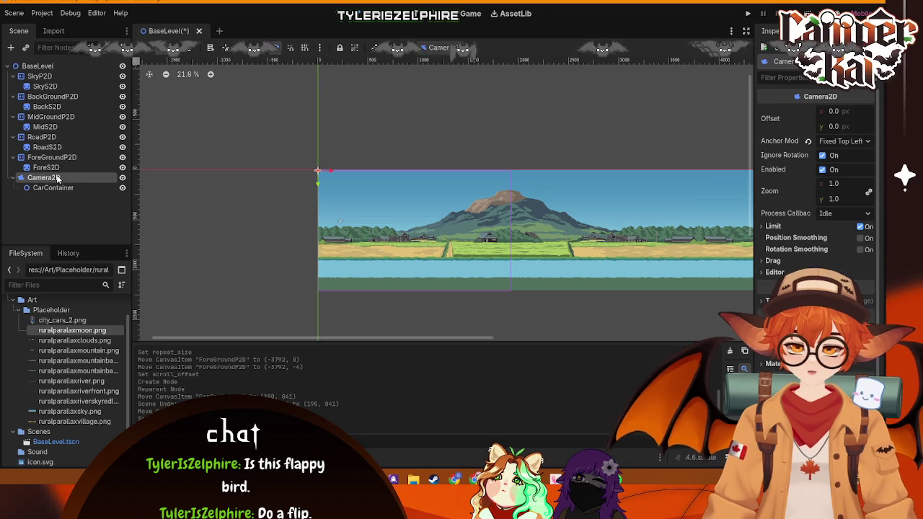
{"action": "key", "text": "Delete"}
{"action": "left_click", "coordinate": [413, 250]}
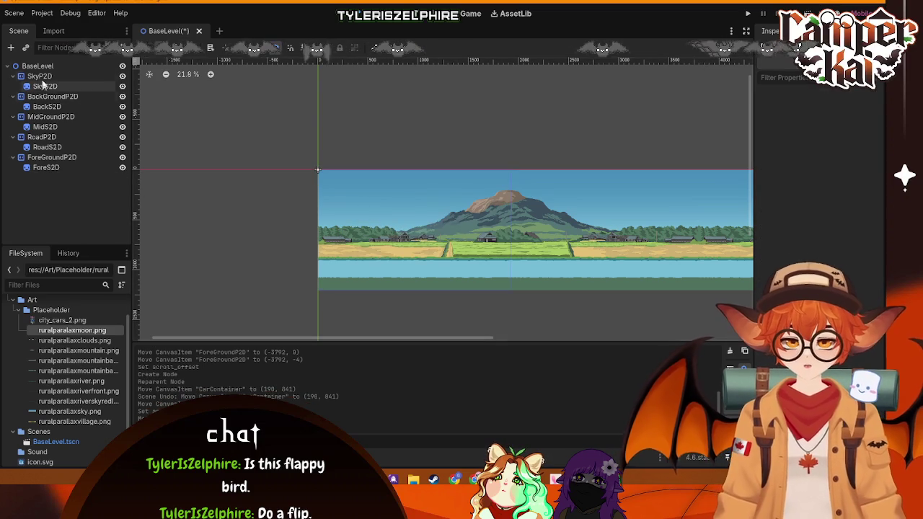
- Create a fresh Camera2D under BaseLevel, anchor it Fixed Top Left, and save with Ctrl+S
{"action": "left_click", "coordinate": [11, 48]}
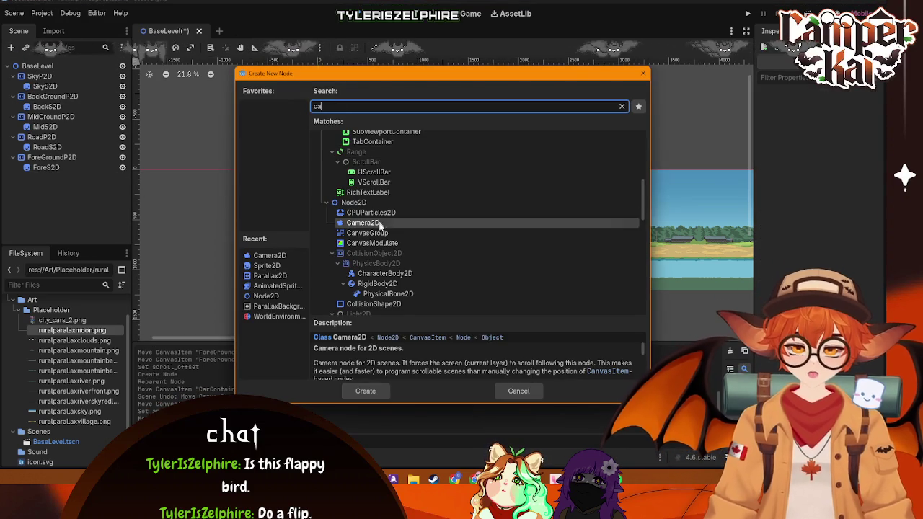
{"action": "left_click", "coordinate": [365, 391]}
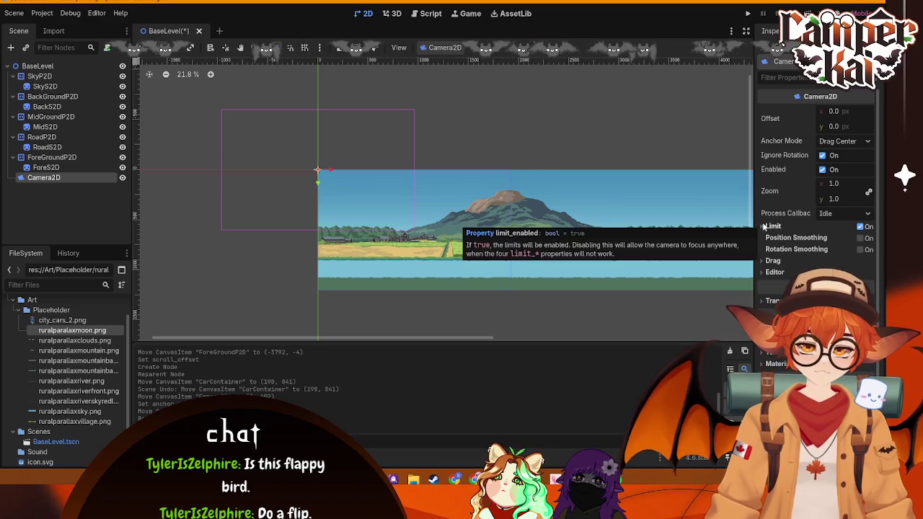
{"action": "left_click", "coordinate": [856, 141]}
{"action": "left_click", "coordinate": [836, 158]}
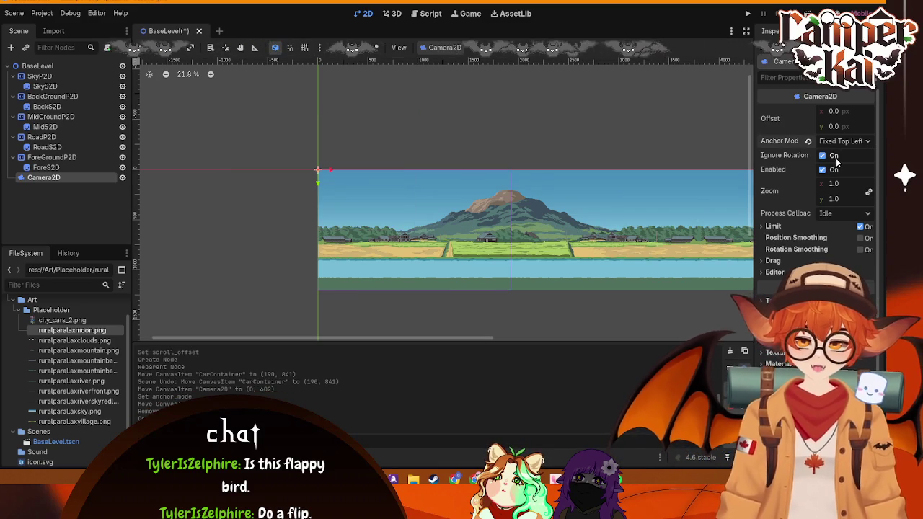
{"action": "key", "text": "ctrl+s"}
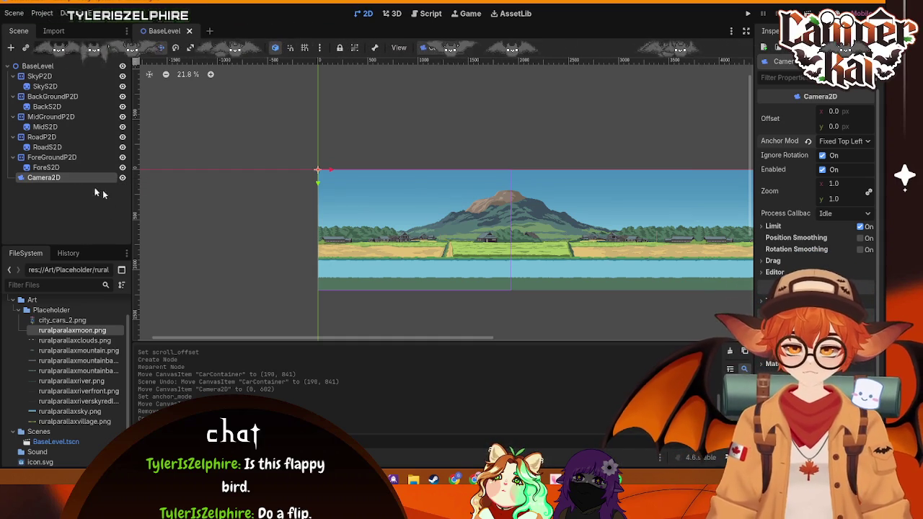
- Check the game project's Camera2D setup, then return to the BaseLevel project
{"action": "mouse_move", "coordinate": [577, 479]}
{"action": "left_click", "coordinate": [617, 424]}
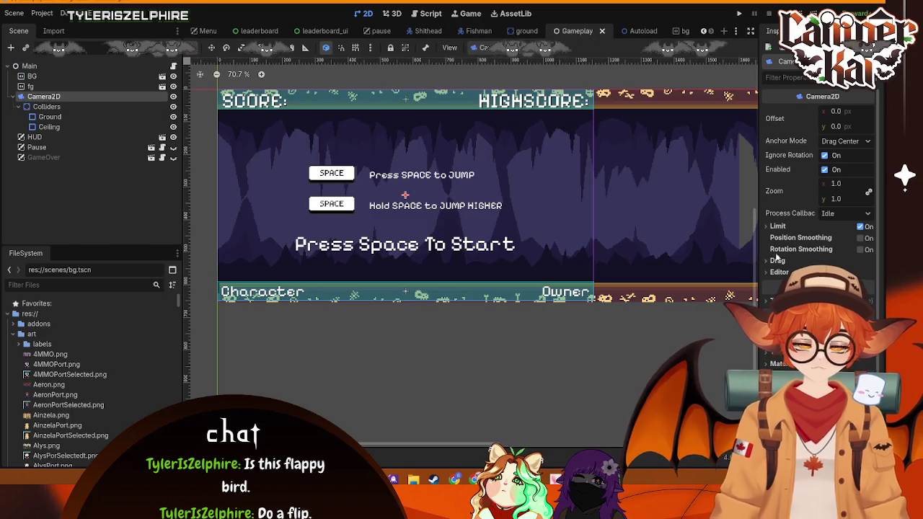
{"action": "left_click", "coordinate": [152, 98]}
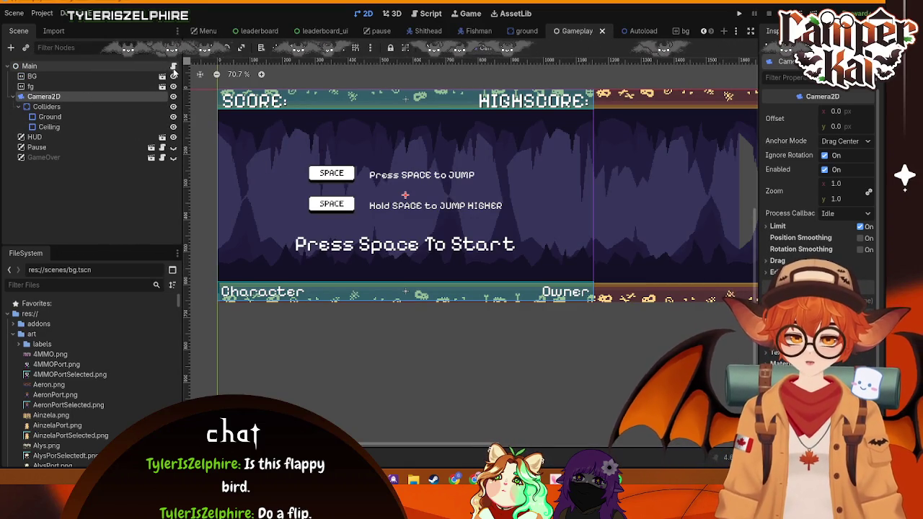
{"action": "key", "text": "alt+Tab"}
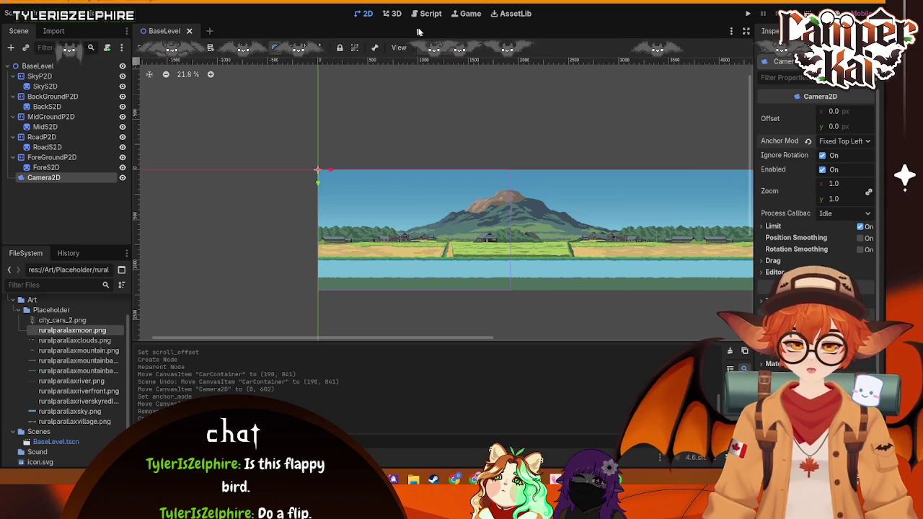
- Run the project to preview the parallax level, then stop the game with F8
{"action": "left_click", "coordinate": [748, 14]}
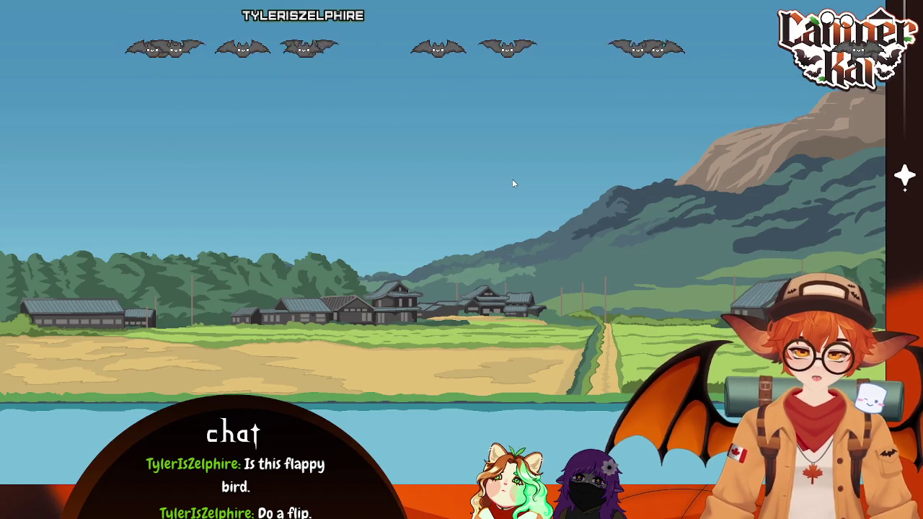
{"action": "key", "text": "F8"}
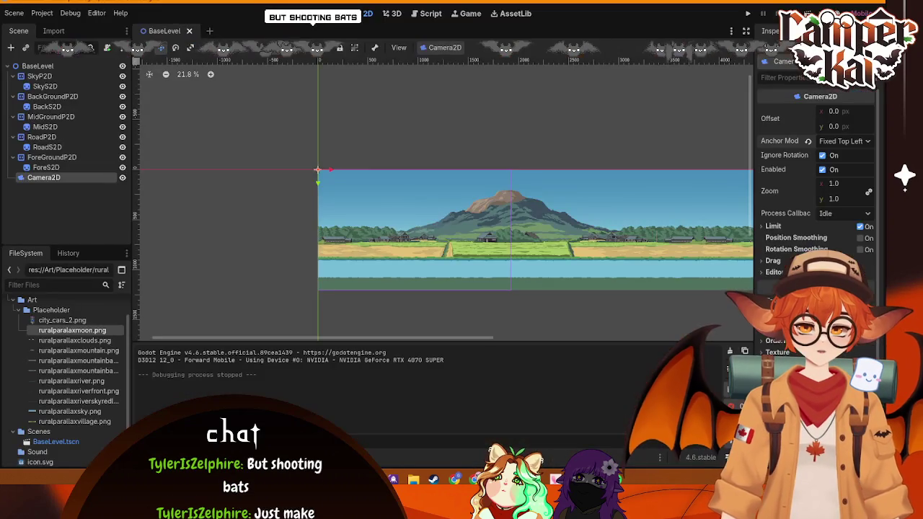
{"action": "key", "text": "alt+Tab"}
{"action": "key", "text": "alt+Tab"}
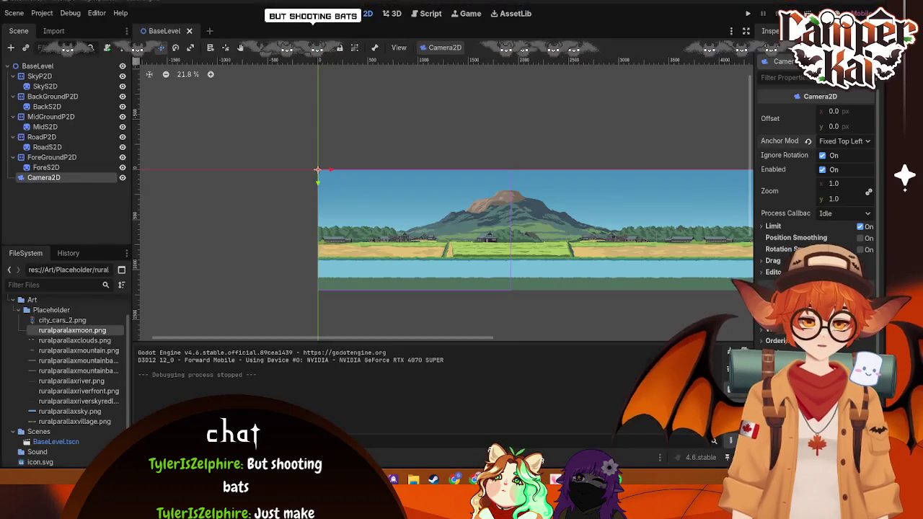
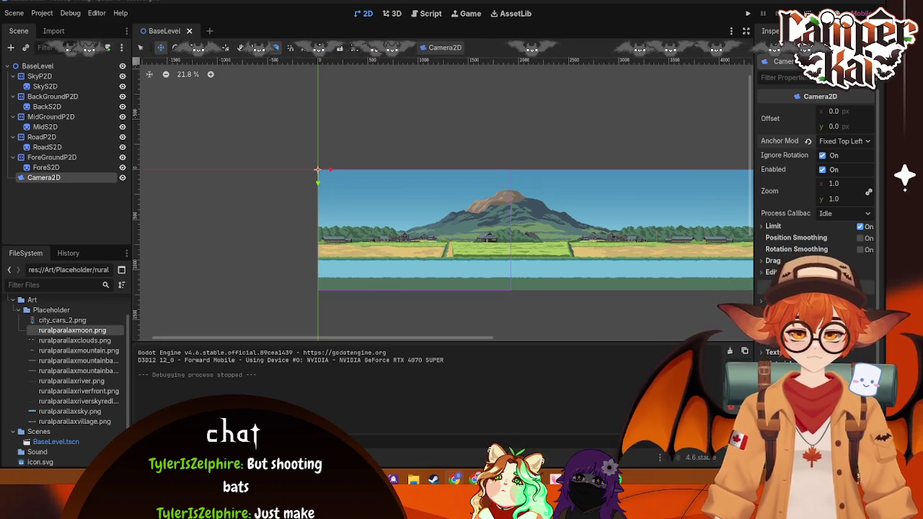
- Select the Camera2D node, back out of attaching a script, and begin renaming it
{"action": "right_click", "coordinate": [99, 177]}
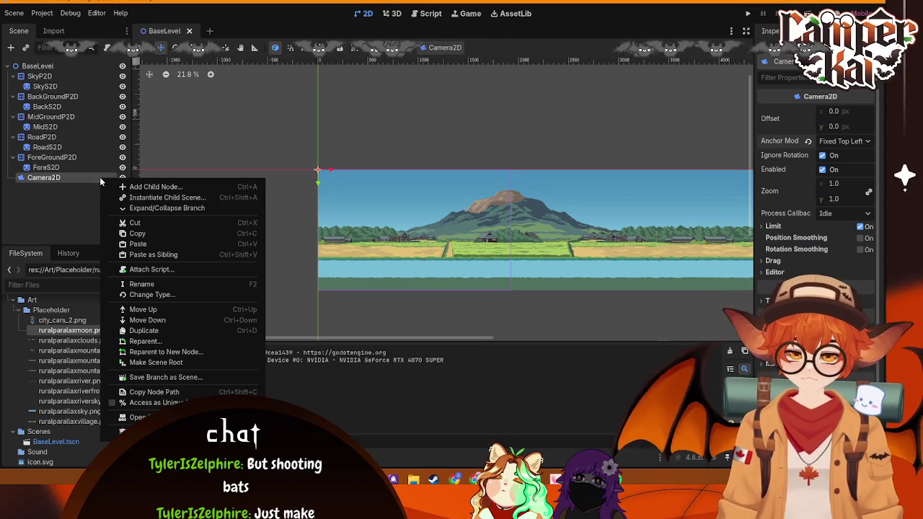
{"action": "left_click", "coordinate": [56, 182]}
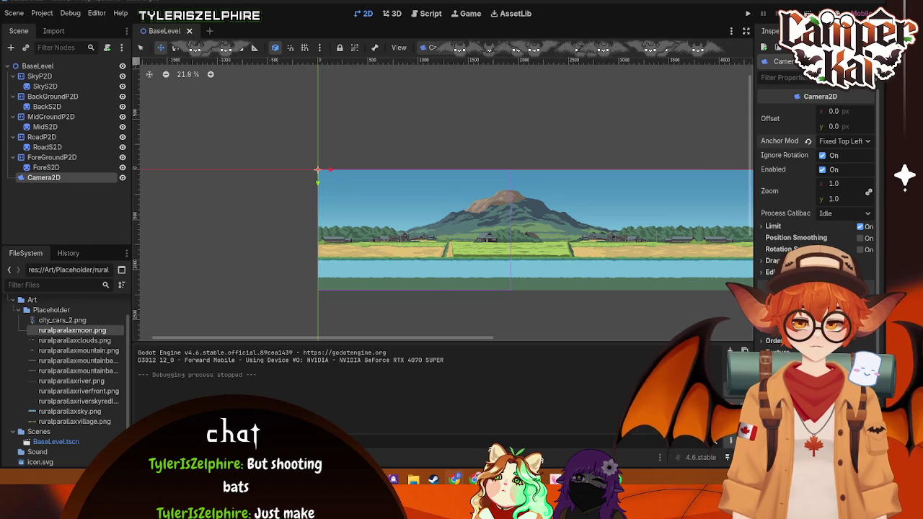
{"action": "right_click", "coordinate": [99, 171]}
{"action": "left_click", "coordinate": [65, 176]}
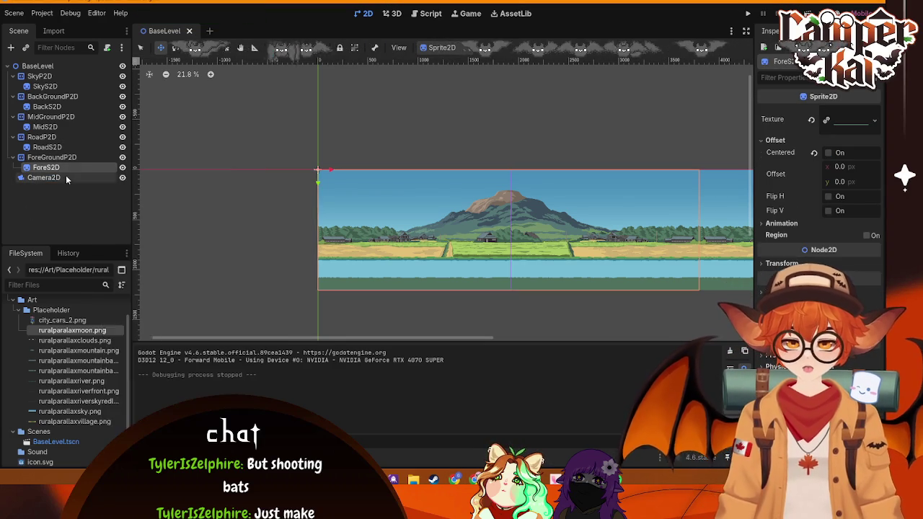
{"action": "right_click", "coordinate": [66, 176]}
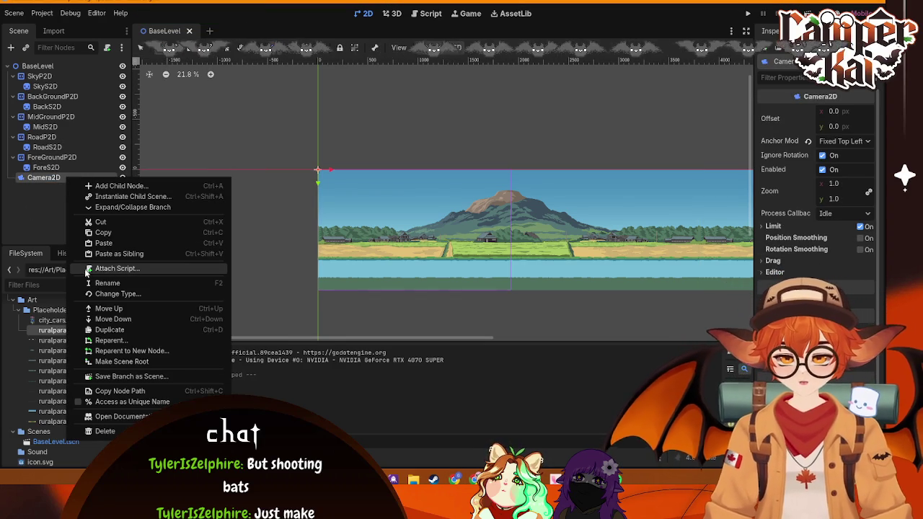
{"action": "left_click", "coordinate": [116, 268]}
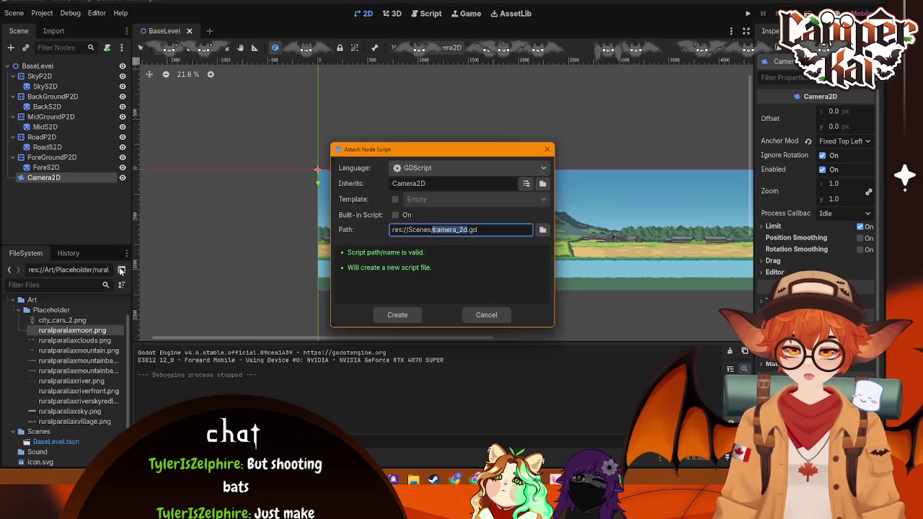
{"action": "left_click", "coordinate": [478, 317]}
{"action": "right_click", "coordinate": [46, 178]}
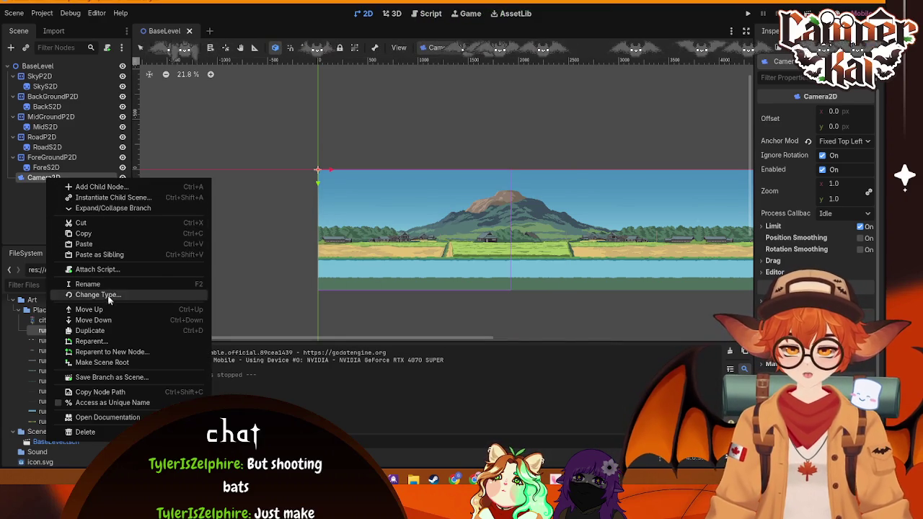
{"action": "left_click", "coordinate": [118, 285]}
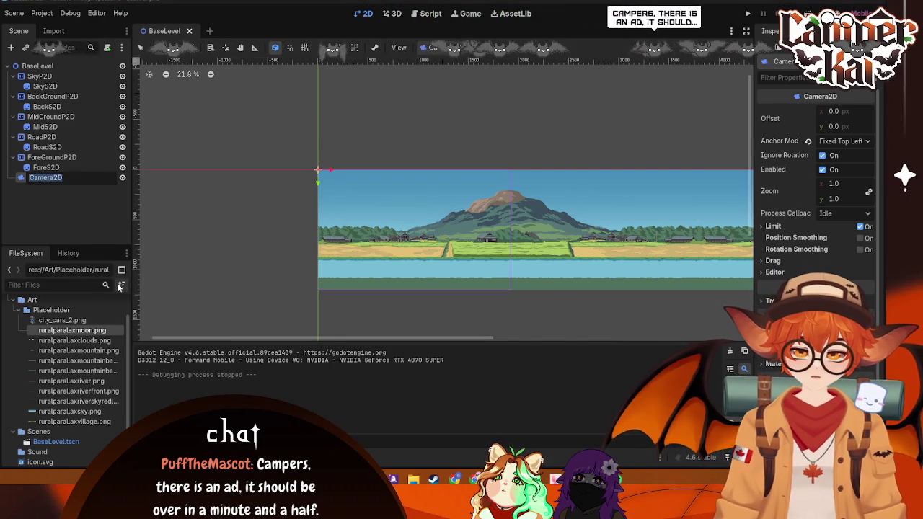
- Write _process code: distance = scroll_speed * delta, then player_camera.position.x += distance
{"action": "type", "text": "PlayerC"}
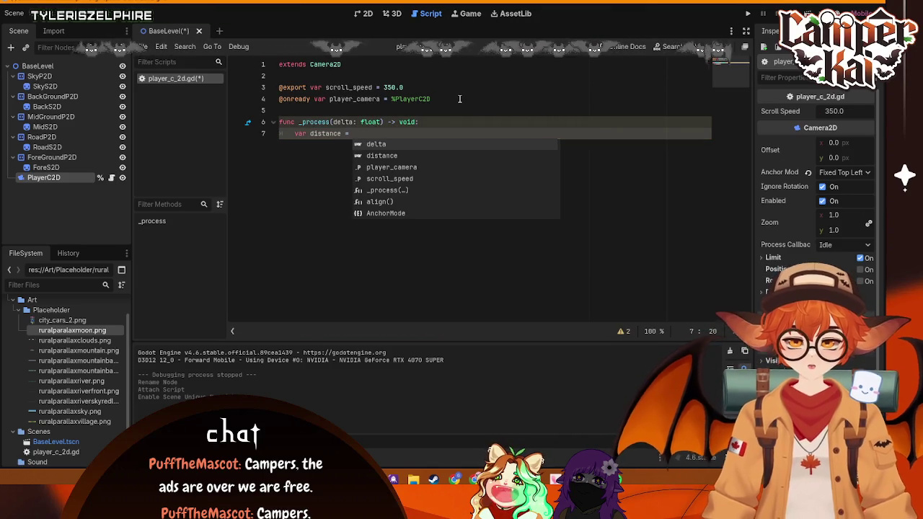
{"action": "type", "text": " scr"}
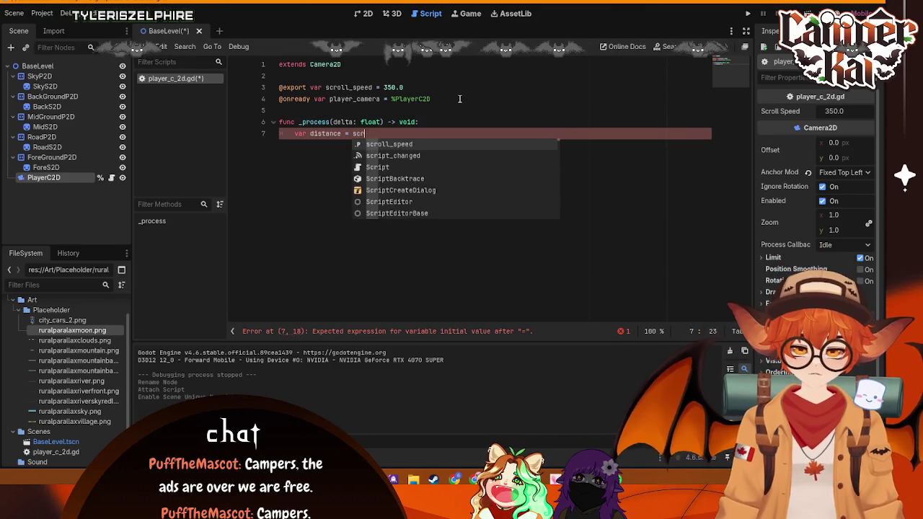
{"action": "key", "text": "Return"}
{"action": "type", "text": "* del"}
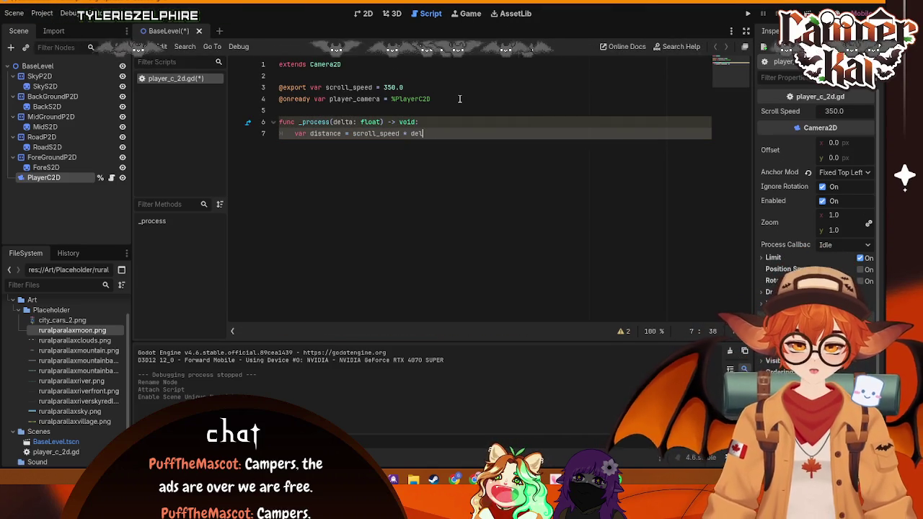
{"action": "key", "text": "Return"}
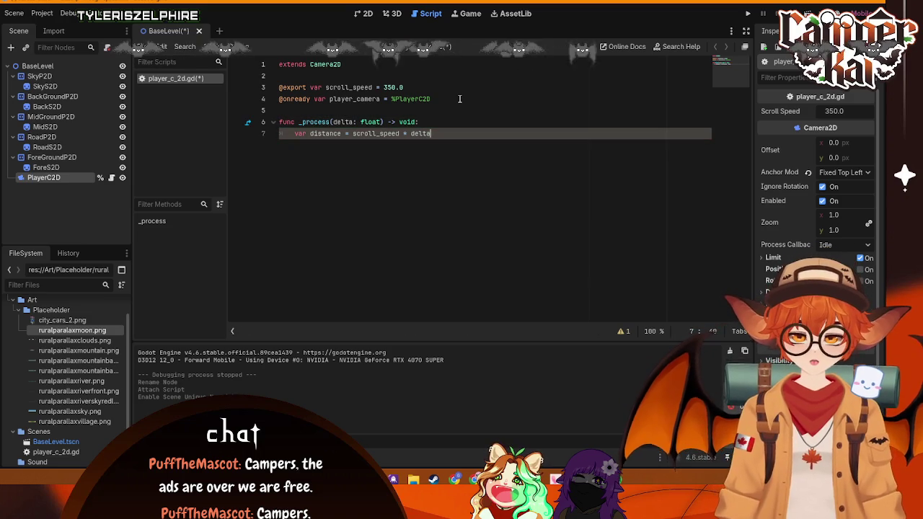
{"action": "key", "text": "Return"}
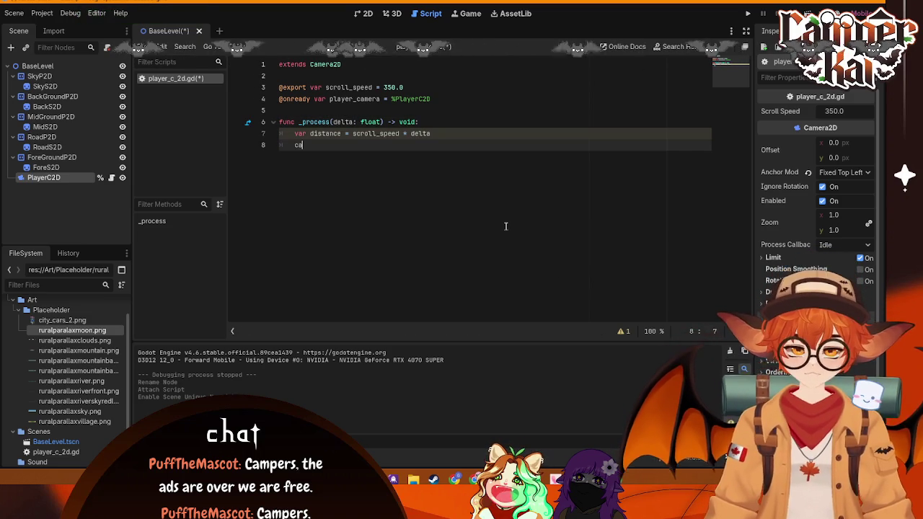
{"action": "type", "text": "mera.po"}
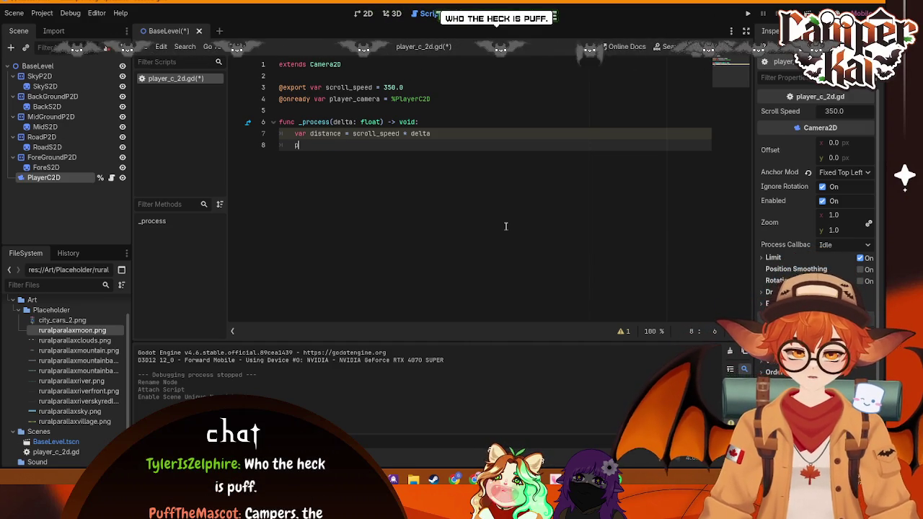
{"action": "type", "text": "p"}
{"action": "key", "text": "Return"}
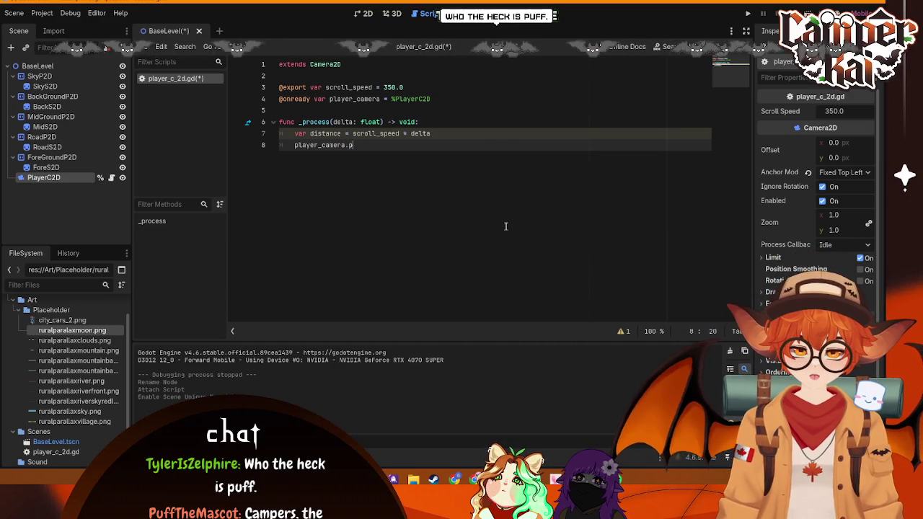
{"action": "type", "text": ".position"}
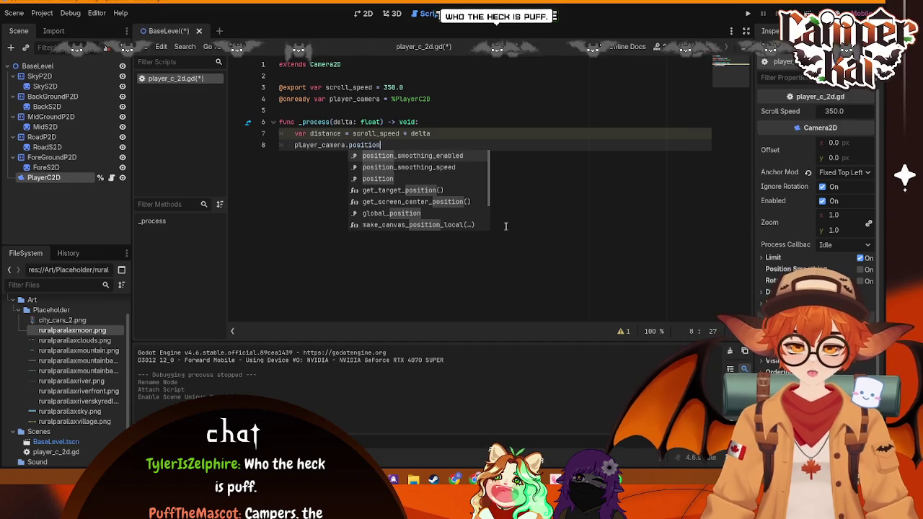
{"action": "type", "text": ".x = "}
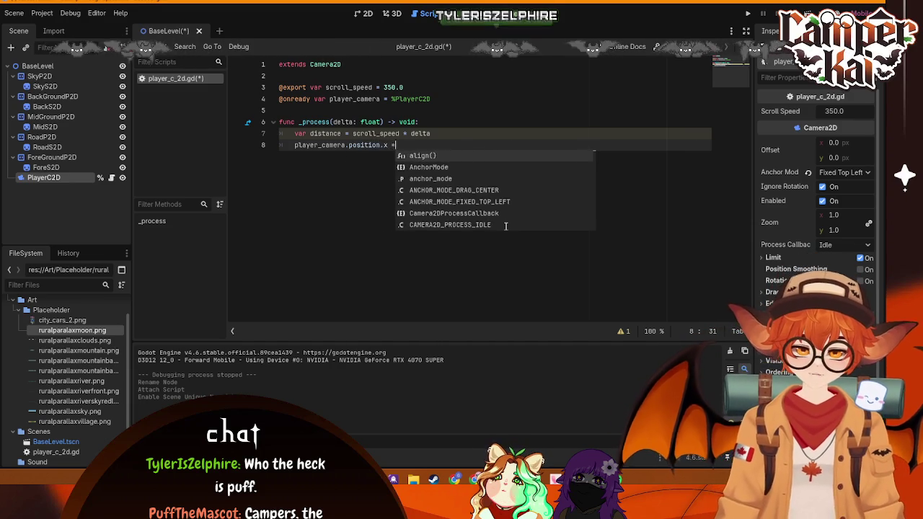
{"action": "type", "text": "dis"}
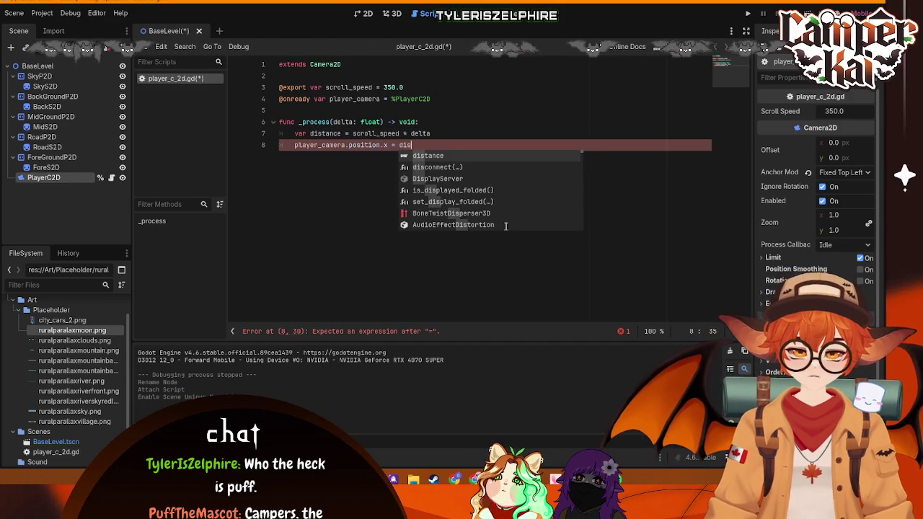
{"action": "key", "text": "BackSpace"}
{"action": "key", "text": "BackSpace"}
{"action": "key", "text": "BackSpace"}
{"action": "key", "text": "BackSpace"}
{"action": "key", "text": "BackSpace"}
{"action": "type", "text": "+= di"}
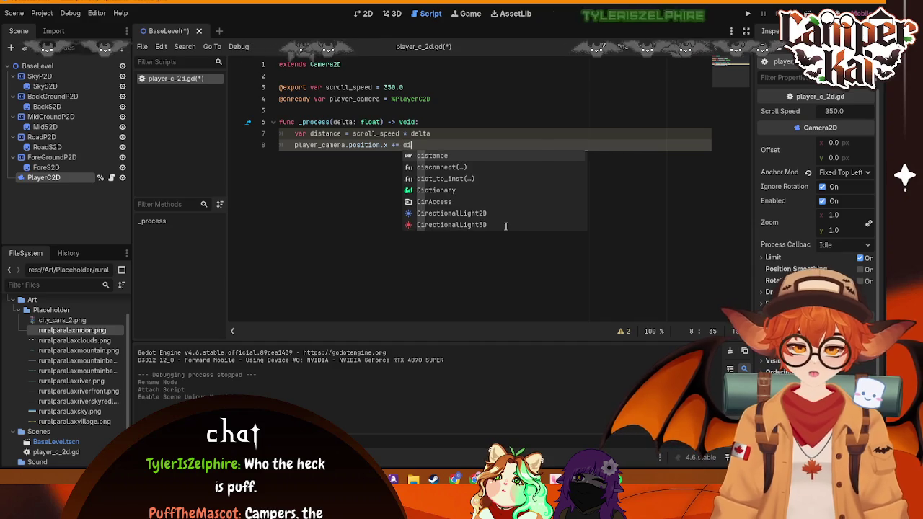
{"action": "key", "text": "Return"}
{"action": "key", "text": "Return"}
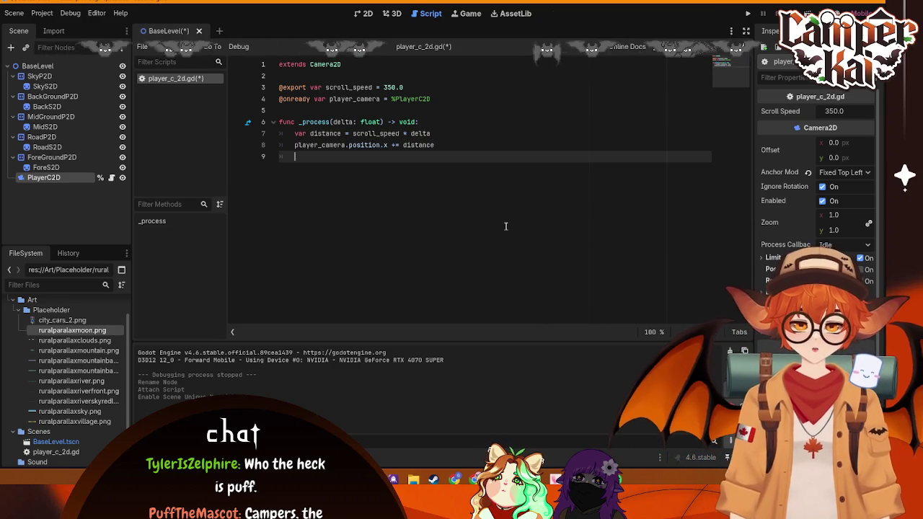
- Save the script and scene, then run the project with F5
{"action": "key", "text": "ctrl+s"}
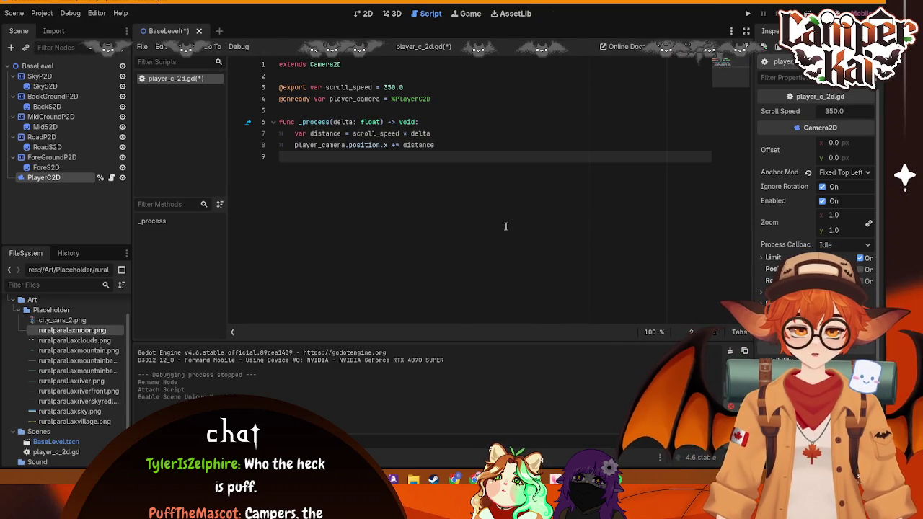
{"action": "key", "text": "Up"}
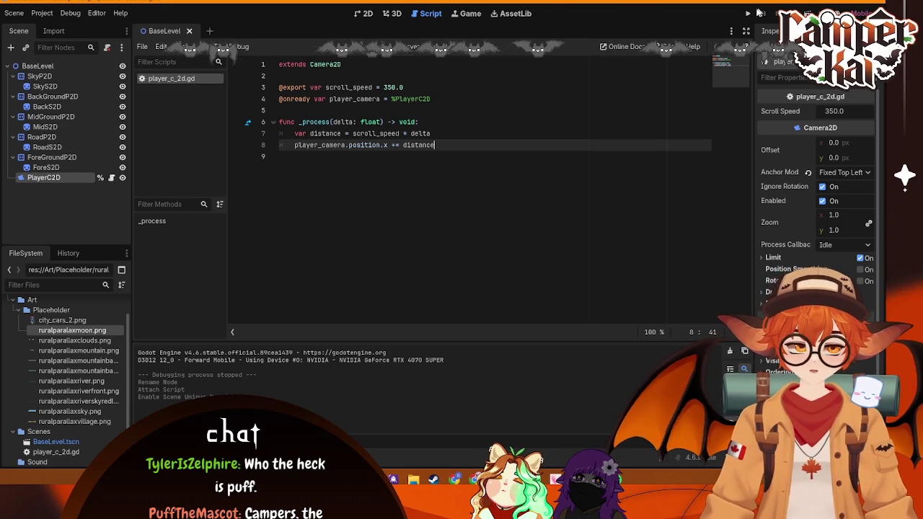
{"action": "key", "text": "F5"}
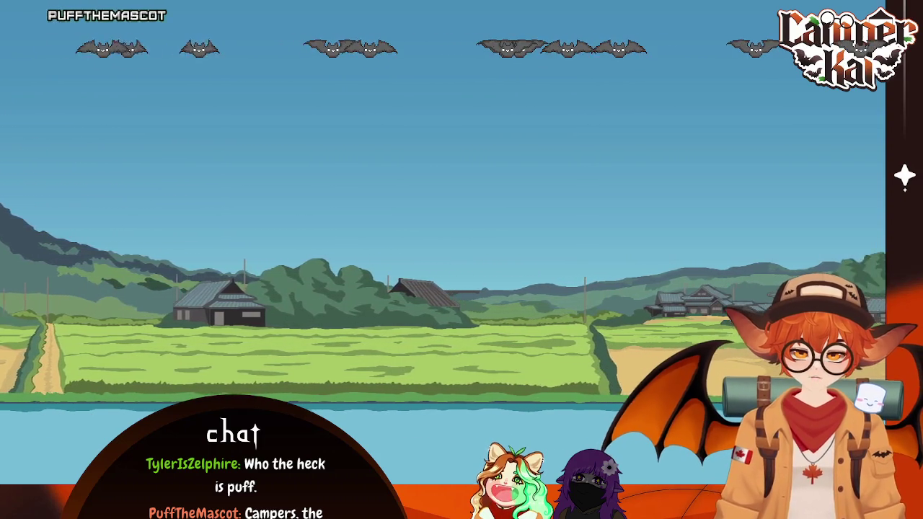
- Stop the running game with F8 after watching the layers scroll
{"action": "key", "text": "F8"}
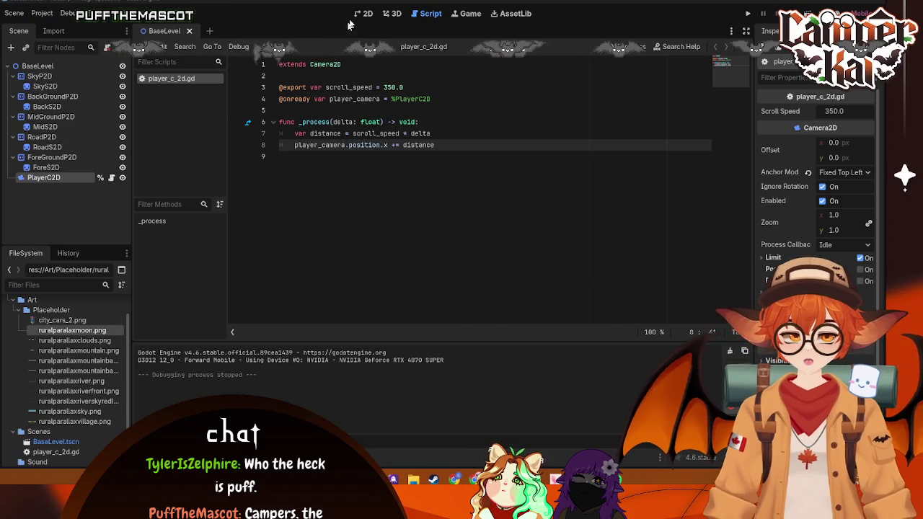
- Return to the 2D view and cancel an Attach Script on the SkyP2D layer
{"action": "left_click", "coordinate": [363, 13]}
{"action": "left_click", "coordinate": [39, 76]}
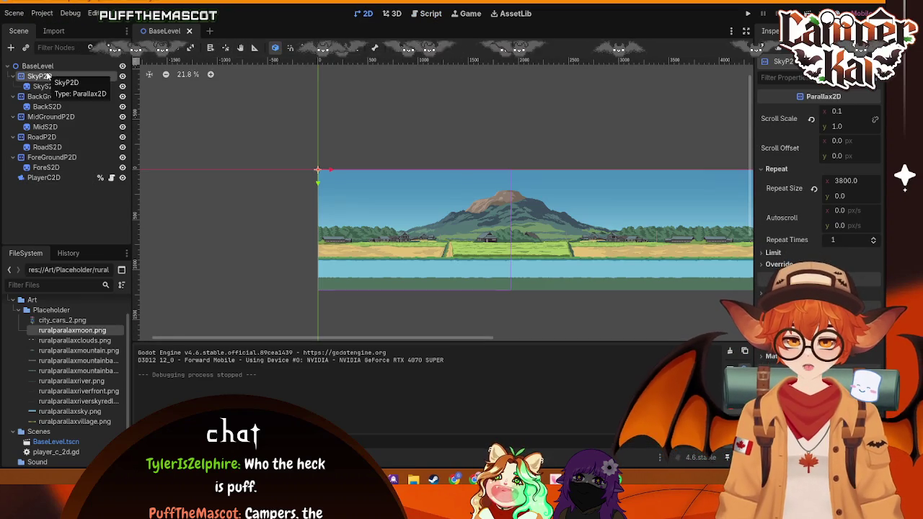
{"action": "left_click", "coordinate": [107, 46]}
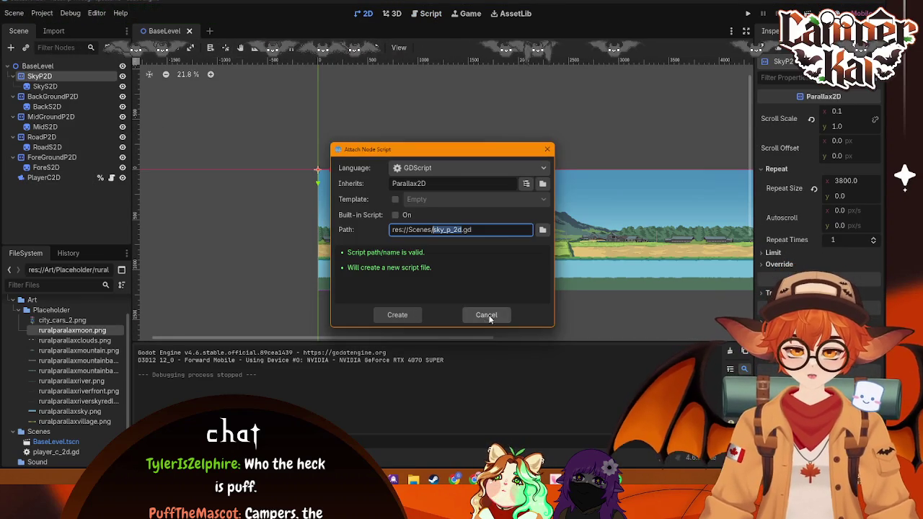
{"action": "left_click", "coordinate": [486, 316]}
- Add a Parallax2D node named CloudsP2D, placed right after the sky layer
{"action": "left_click", "coordinate": [37, 66]}
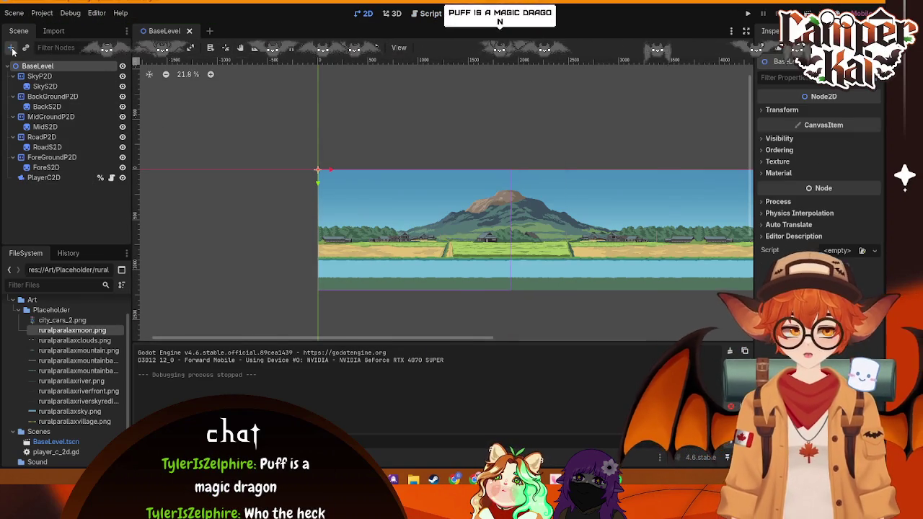
{"action": "left_click", "coordinate": [11, 47]}
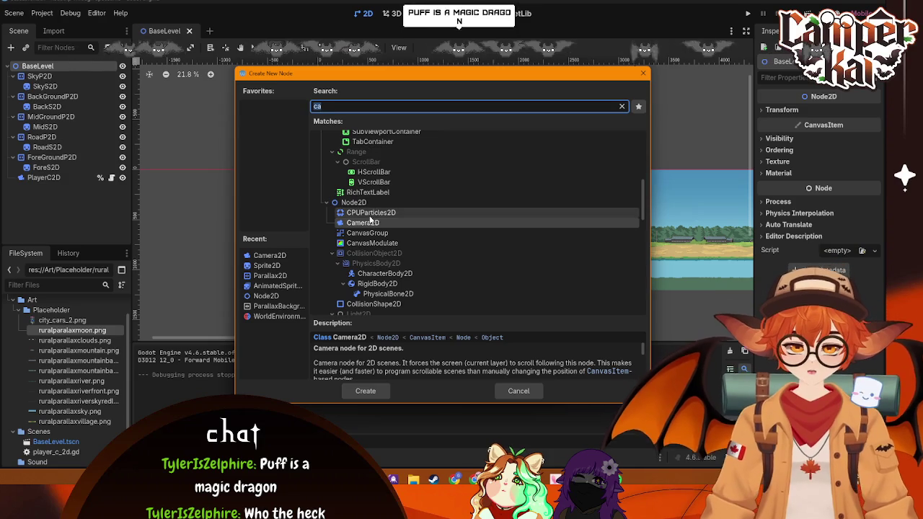
{"action": "type", "text": "para"}
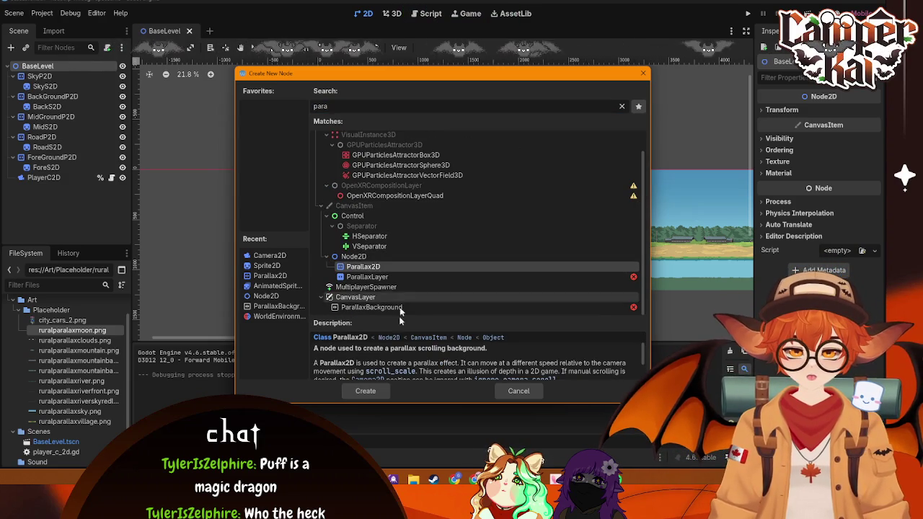
{"action": "left_click", "coordinate": [369, 386]}
{"action": "mouse_move", "coordinate": [44, 188]}
{"action": "left_mouse_down"}
{"action": "mouse_move", "coordinate": [44, 92]}
{"action": "mouse_move", "coordinate": [18, 94]}
{"action": "mouse_move", "coordinate": [7, 107]}
{"action": "mouse_move", "coordinate": [61, 99]}
{"action": "left_mouse_up"}
{"action": "type", "text": "CloudsP2D"}
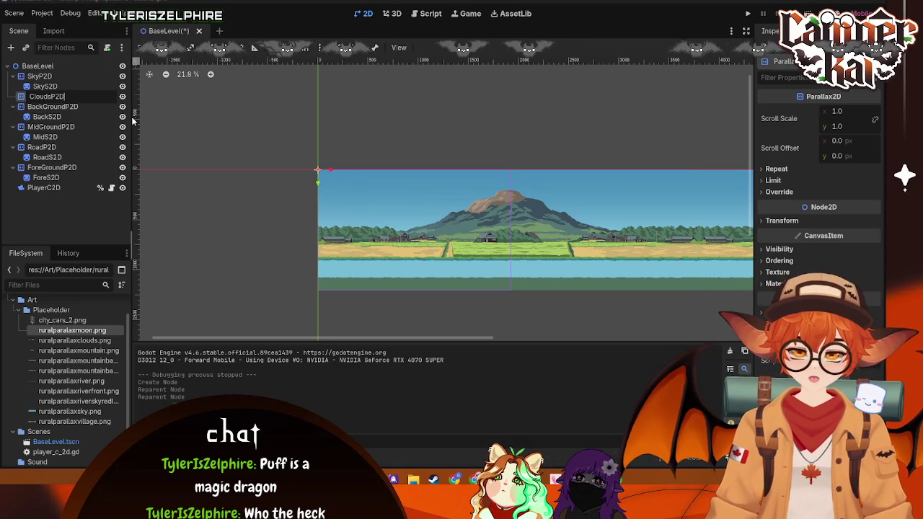
{"action": "key", "text": "Return"}
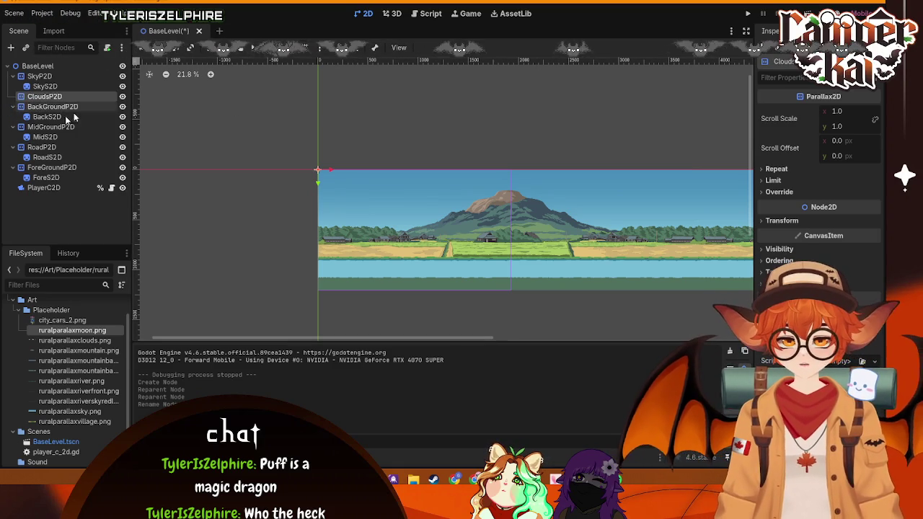
- Add a child Sprite2D under CloudsP2D and name it CloudS2D
{"action": "left_click", "coordinate": [67, 341]}
{"action": "right_click", "coordinate": [55, 110]}
{"action": "left_click", "coordinate": [137, 72]}
{"action": "type", "text": "sprite"}
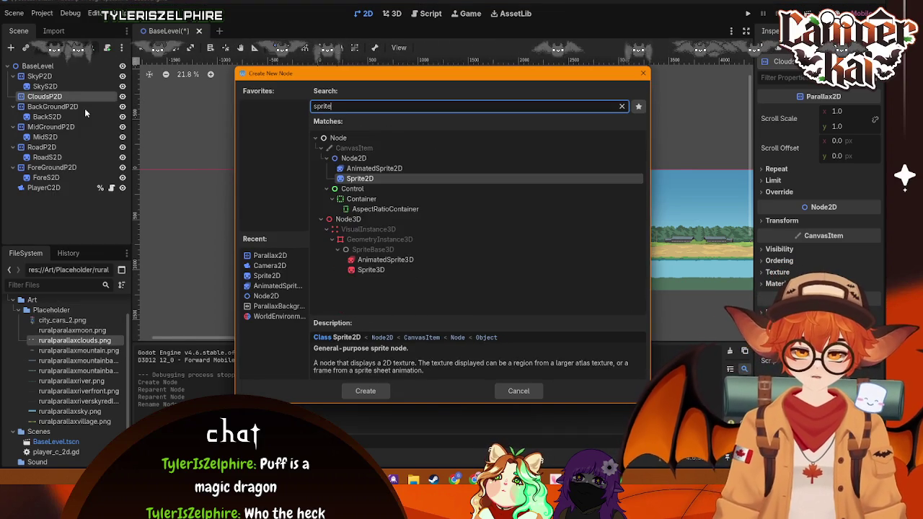
{"action": "left_click", "coordinate": [370, 178]}
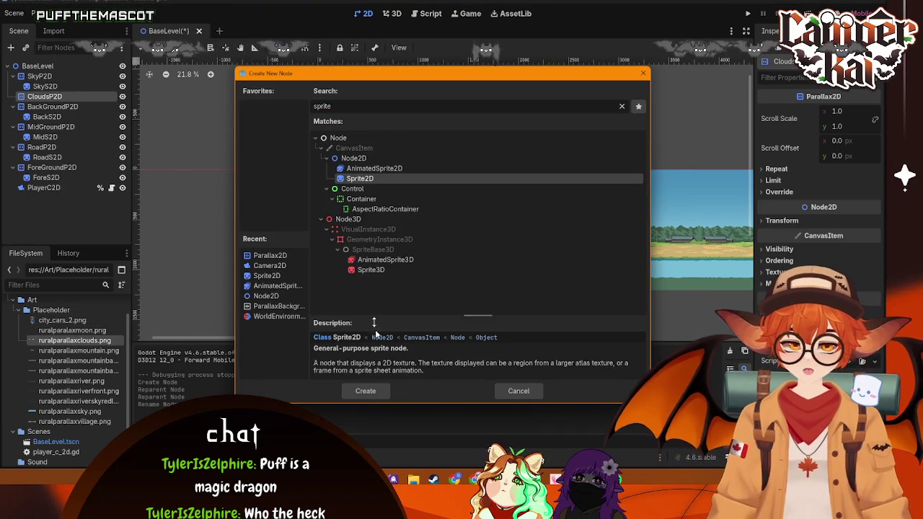
{"action": "left_click", "coordinate": [365, 391]}
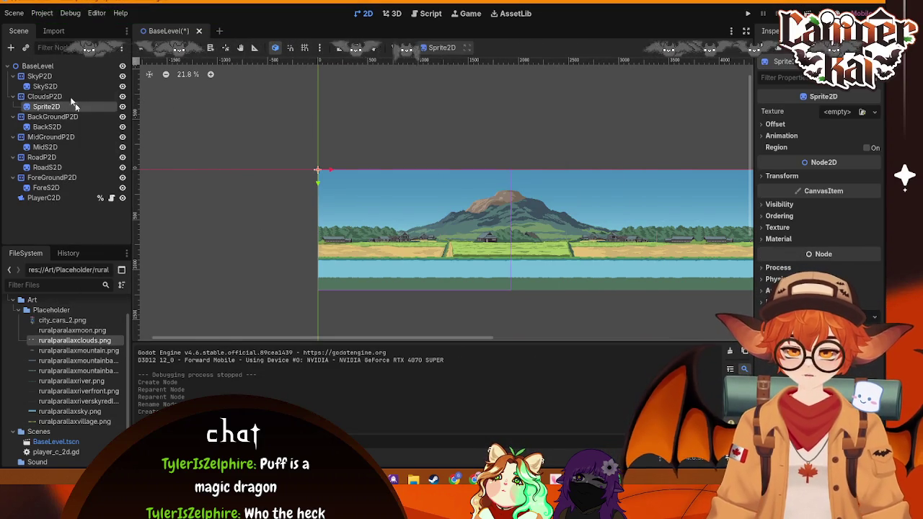
{"action": "right_click", "coordinate": [68, 108]}
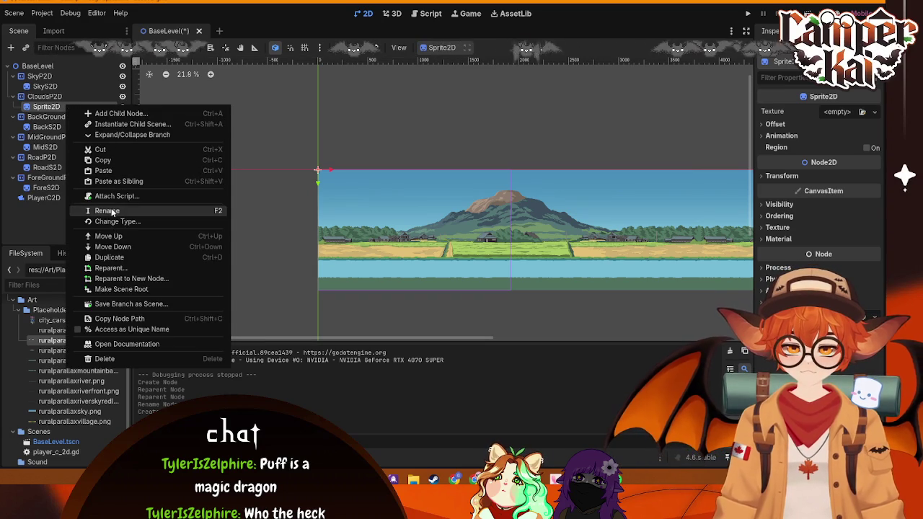
{"action": "left_click", "coordinate": [106, 210]}
{"action": "type", "text": "Cloud"}
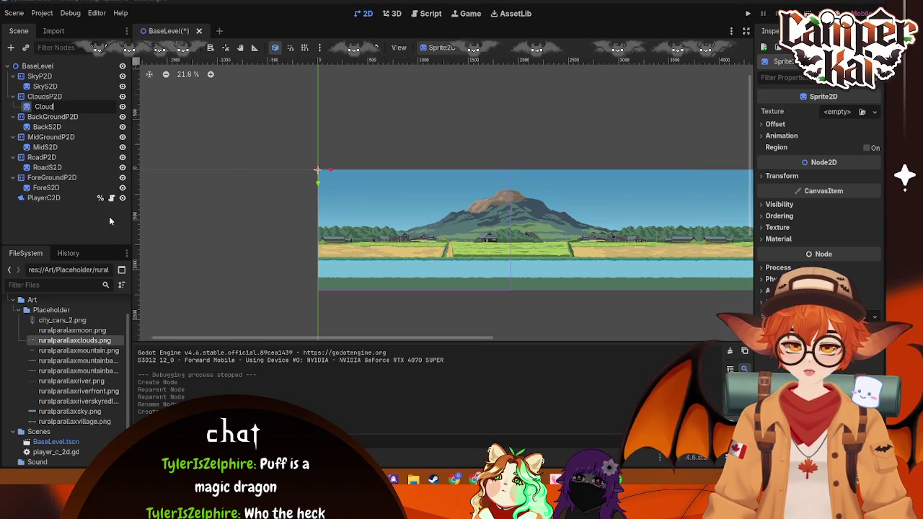
{"action": "type", "text": "S2D"}
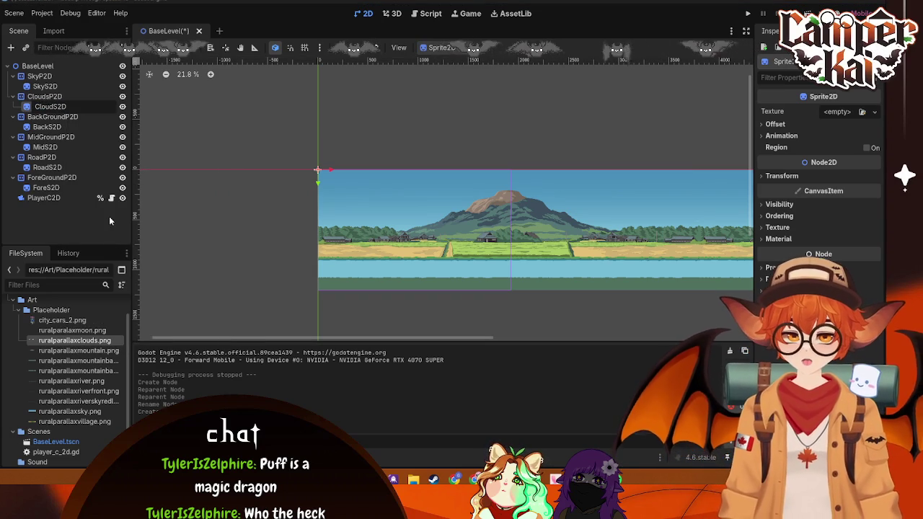
{"action": "key", "text": "Return"}
- Give the clouds sprite the ruralparallaxclouds.png texture with Centered turned off
{"action": "left_click", "coordinate": [52, 106]}
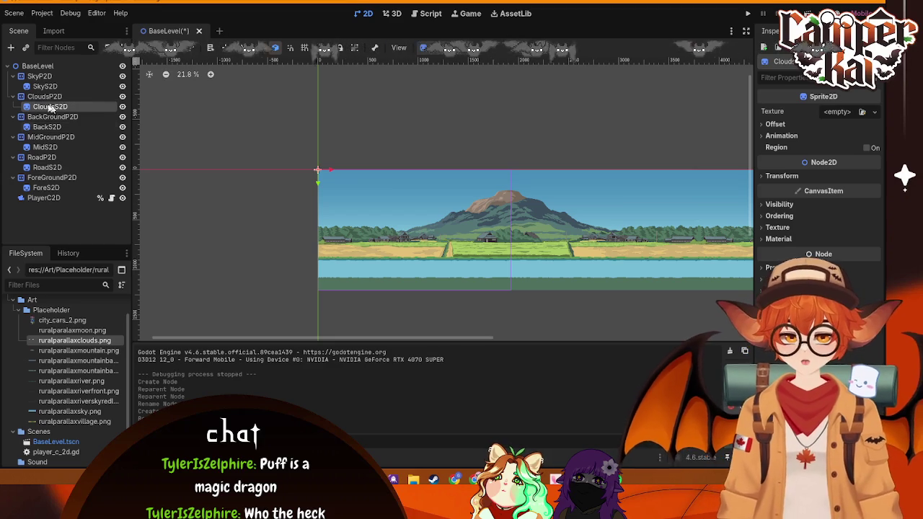
{"action": "left_click_drag", "start_coordinate": [74, 341], "coordinate": [70, 110]}
{"action": "left_click", "coordinate": [775, 140]}
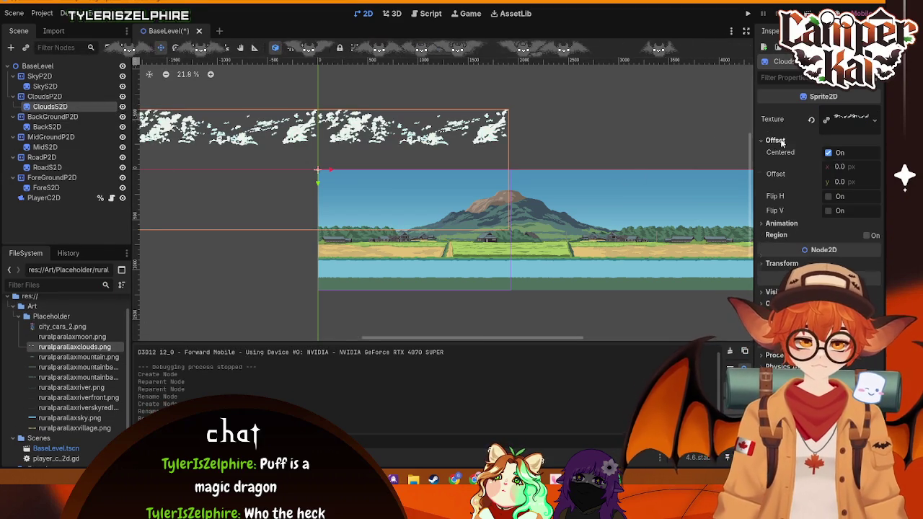
{"action": "left_click", "coordinate": [829, 152]}
- Save the scene and test-run the level, then close the game
{"action": "key", "text": "ctrl+s"}
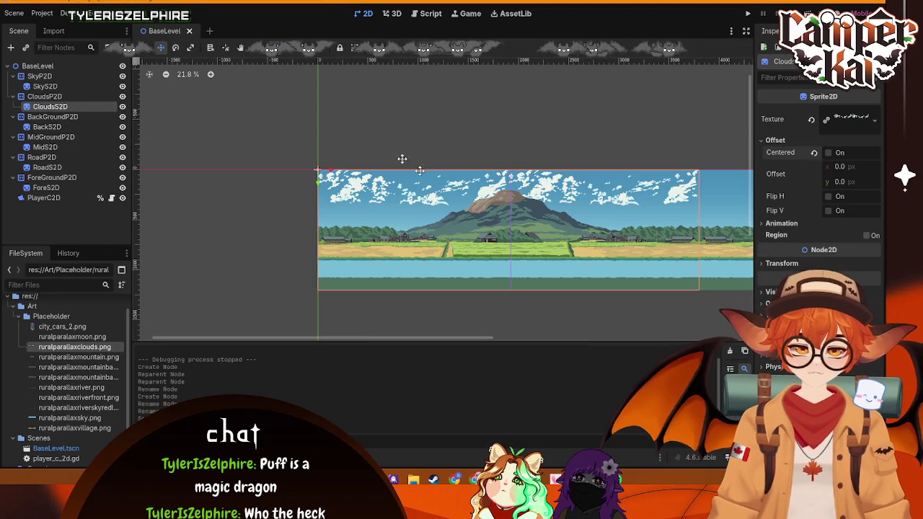
{"action": "left_click", "coordinate": [749, 14]}
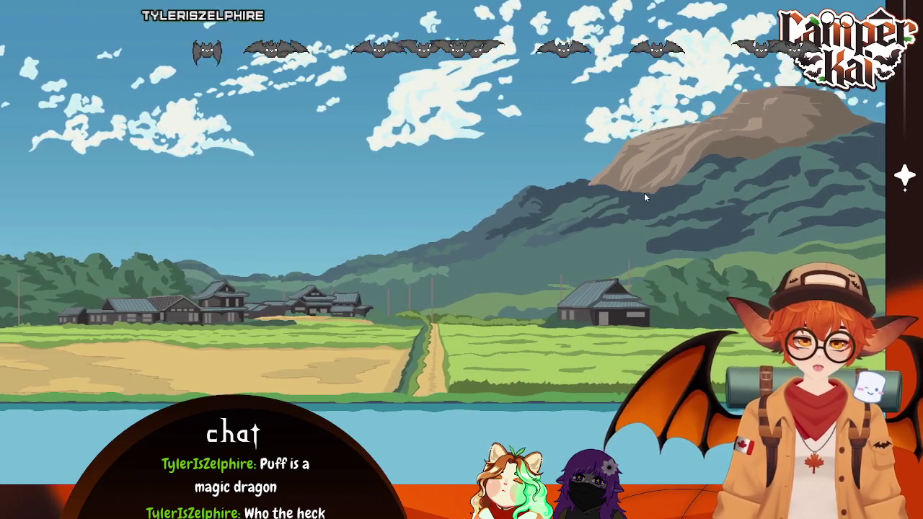
{"action": "key", "text": "alt+F4"}
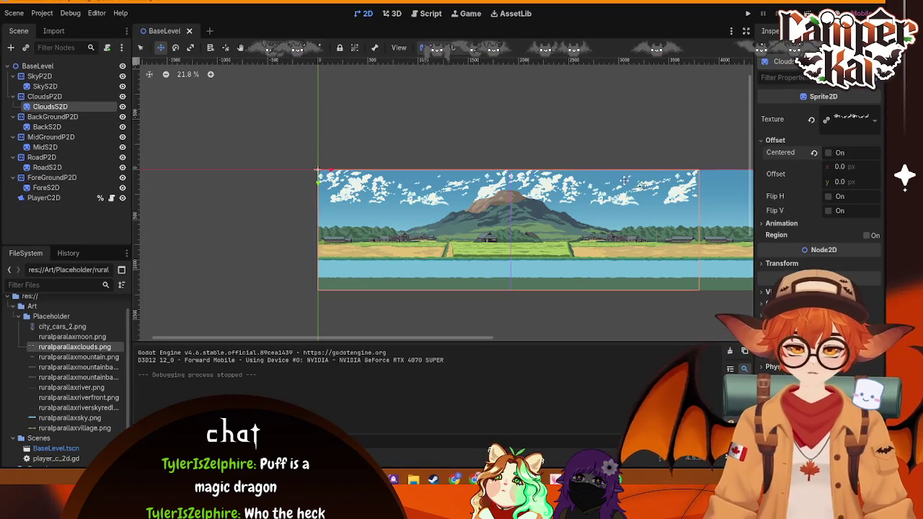
{"action": "left_click", "coordinate": [39, 96]}
- Compare with other layers and set CloudsP2D's horizontal scroll scale to 0.15
{"action": "left_click", "coordinate": [40, 77]}
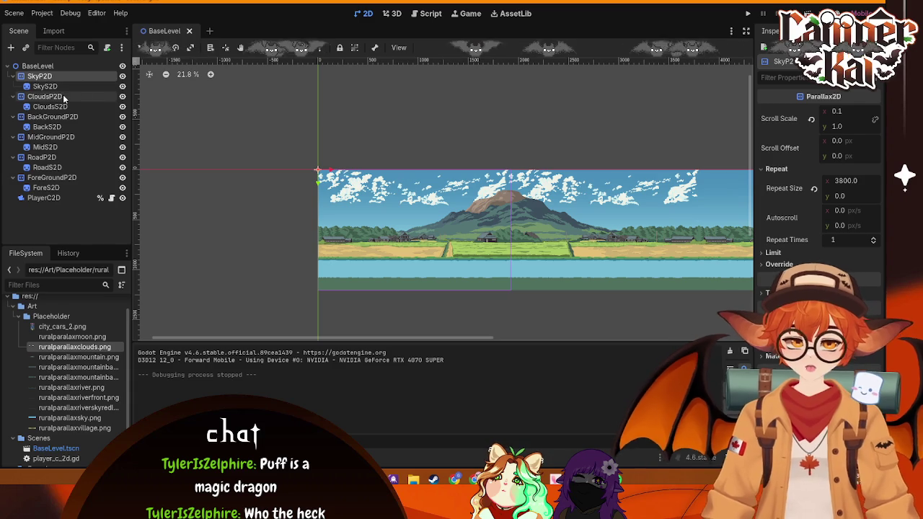
{"action": "left_click", "coordinate": [61, 97]}
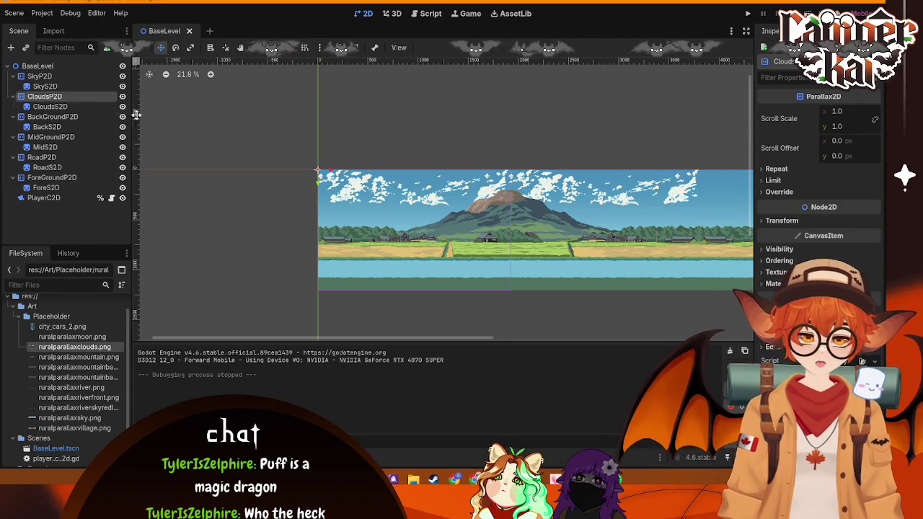
{"action": "left_click", "coordinate": [52, 116]}
{"action": "left_click", "coordinate": [65, 96]}
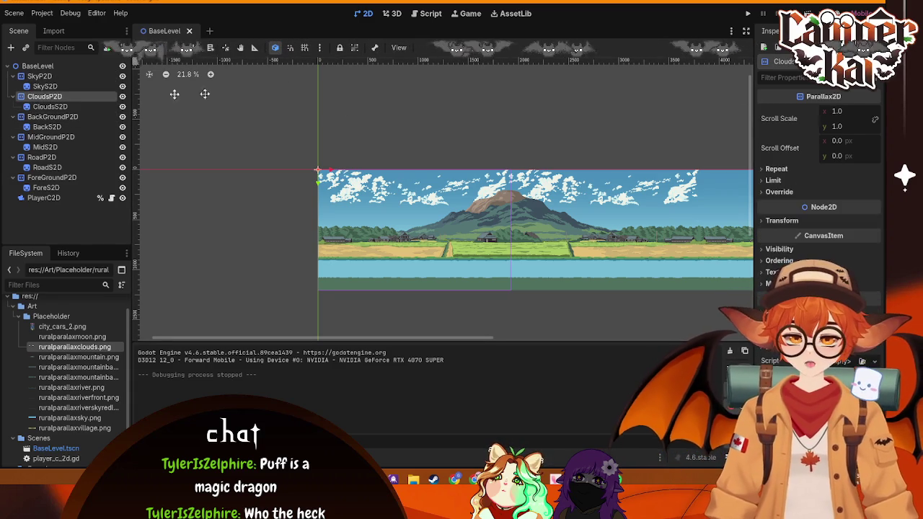
{"action": "left_click", "coordinate": [833, 111]}
{"action": "type", "text": "0.1"}
{"action": "key", "text": "Return"}
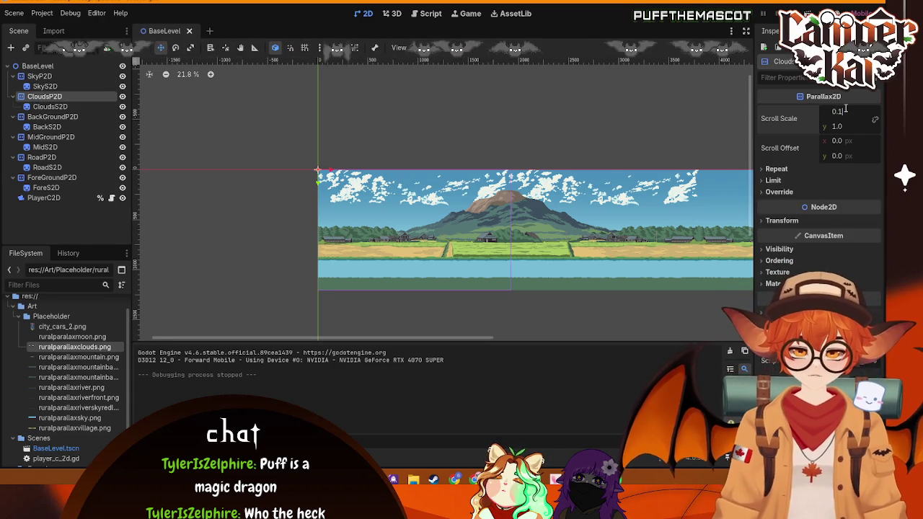
{"action": "type", "text": "5"}
{"action": "key", "text": "Return"}
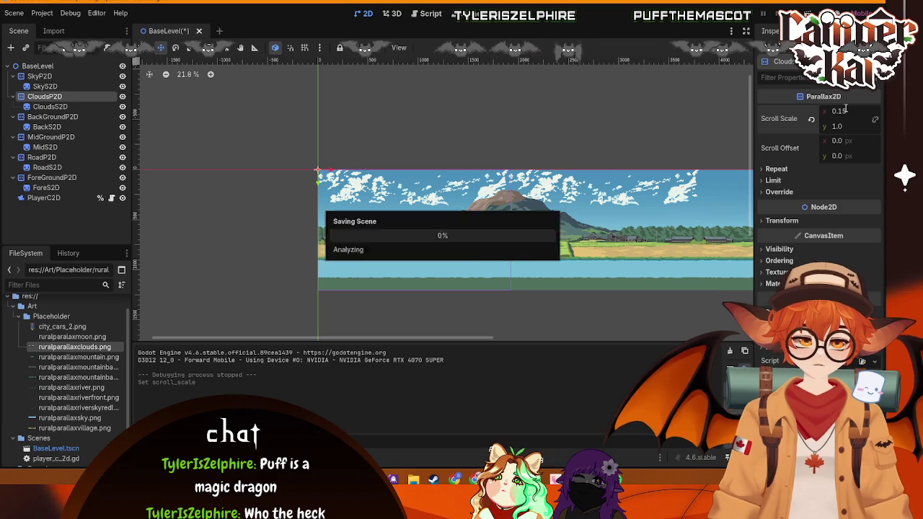
- Change CloudsP2D's horizontal scroll scale to 0.175
{"action": "left_click", "coordinate": [76, 76]}
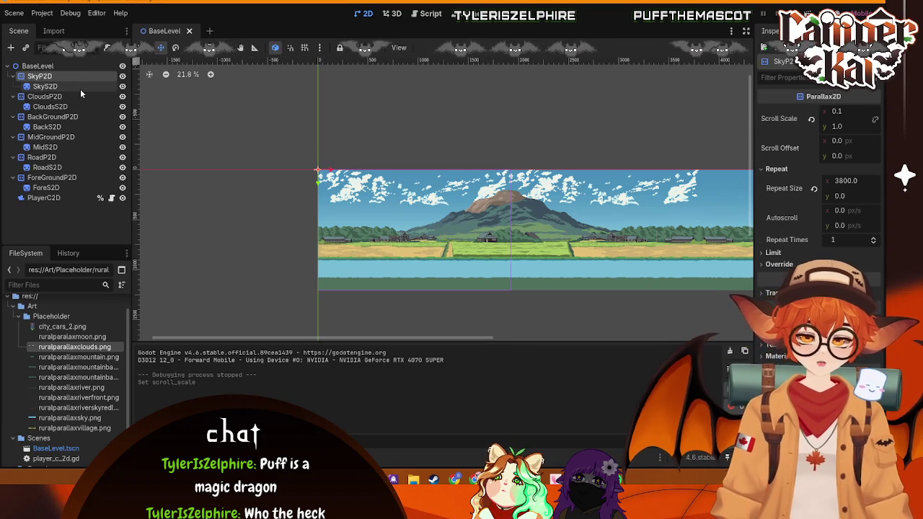
{"action": "left_click", "coordinate": [71, 95]}
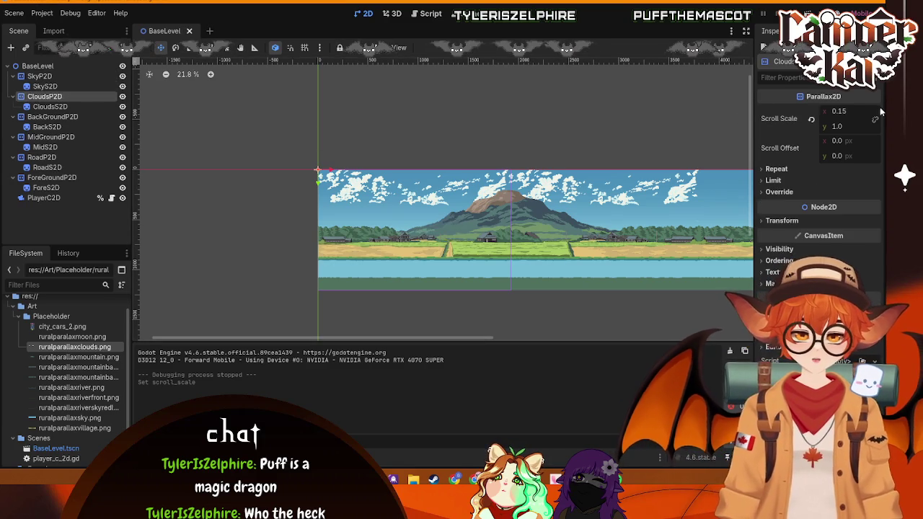
{"action": "left_click", "coordinate": [838, 111]}
{"action": "type", "text": "0.175"}
{"action": "key", "text": "Return"}
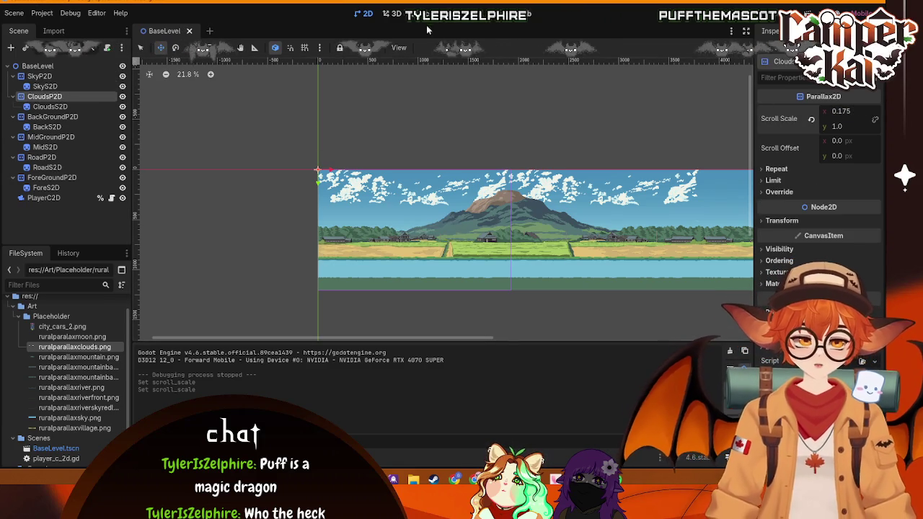
- Test-run the level to check the cloud speed, then close the game
{"action": "key", "text": "F5"}
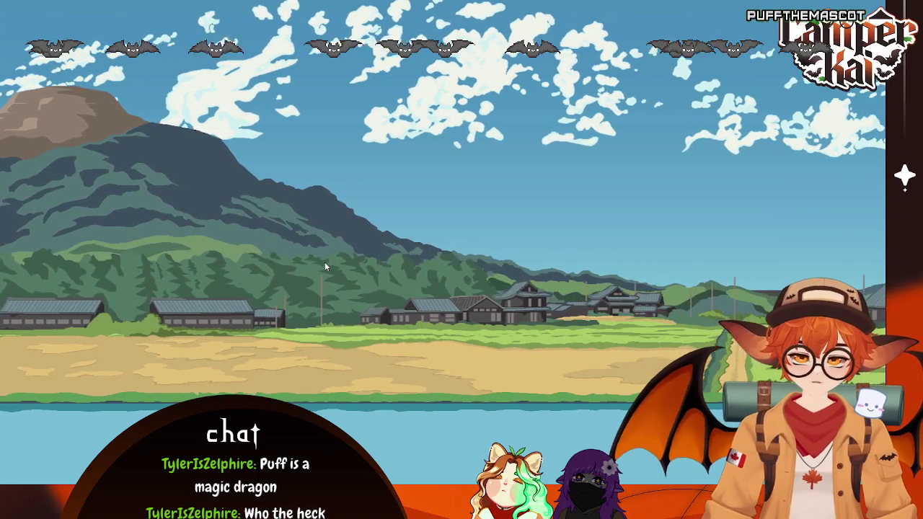
{"action": "key", "text": "alt+F4"}
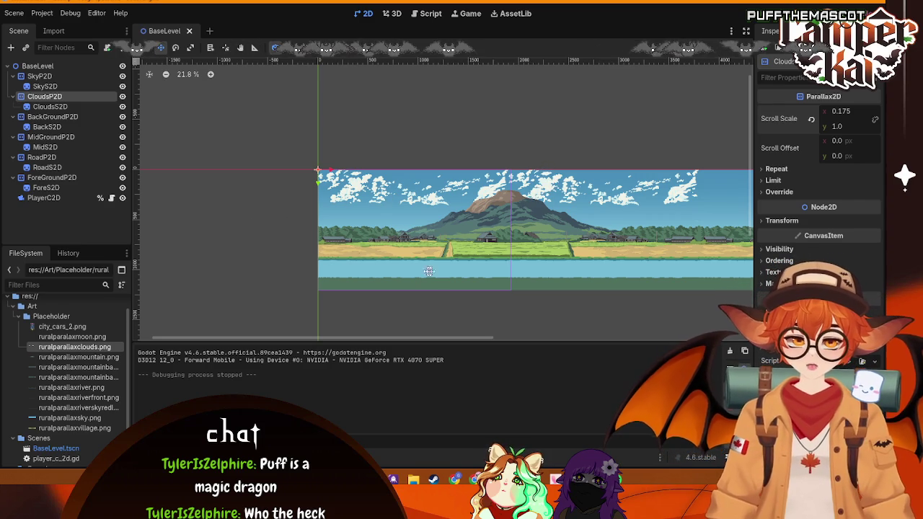
{"action": "left_click", "coordinate": [47, 106]}
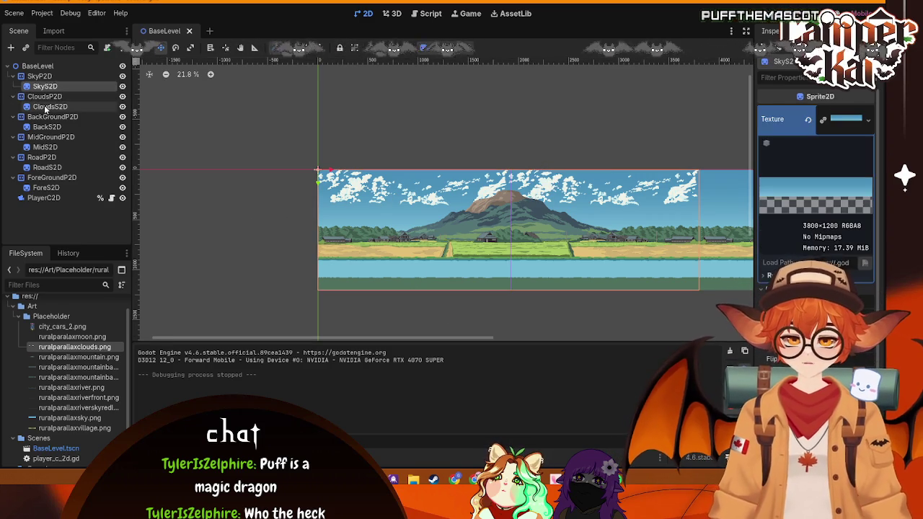
- Inspect each parallax layer's sprite and texture, from clouds down to foreground
{"action": "left_click", "coordinate": [45, 96]}
{"action": "left_click", "coordinate": [45, 86]}
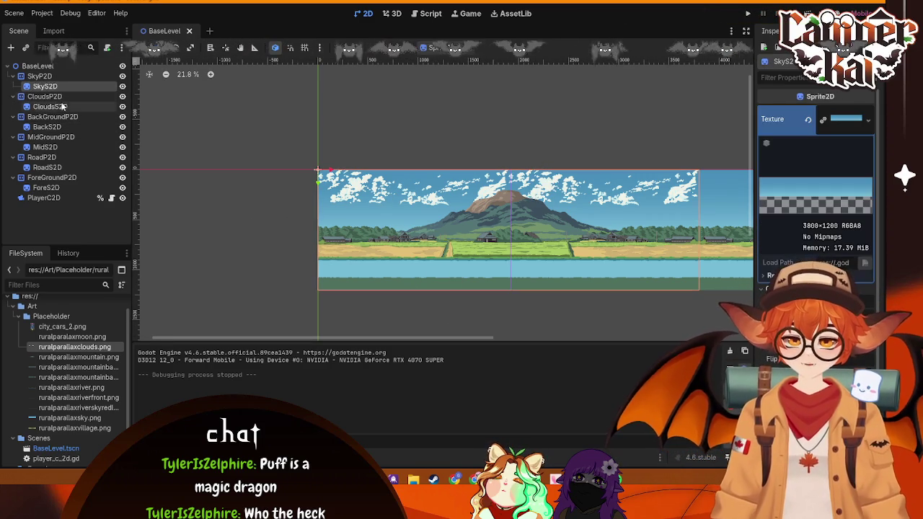
{"action": "left_click", "coordinate": [52, 108]}
{"action": "left_click", "coordinate": [49, 127]}
{"action": "left_click", "coordinate": [45, 147]}
{"action": "left_click", "coordinate": [46, 168]}
{"action": "left_click", "coordinate": [46, 188]}
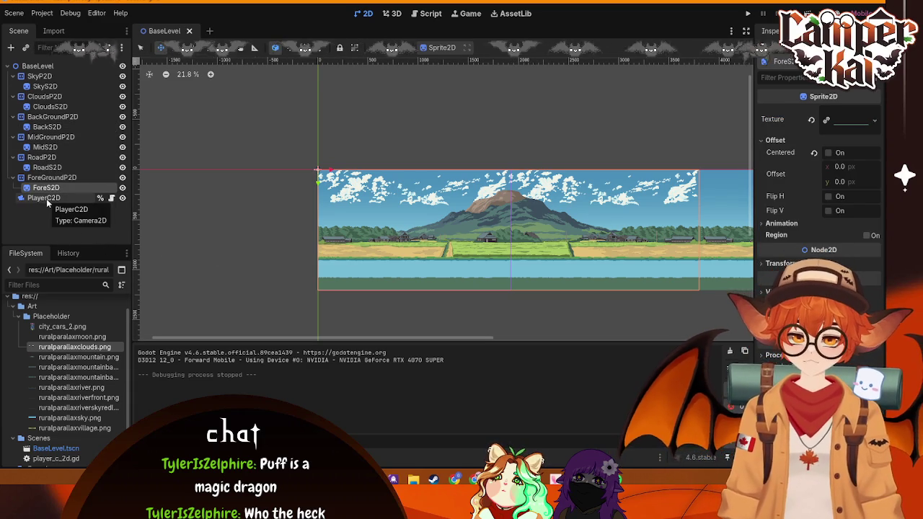
- Set the foreground and road layers' x scroll scale to 1.0, save, and test-run
{"action": "left_click", "coordinate": [54, 179]}
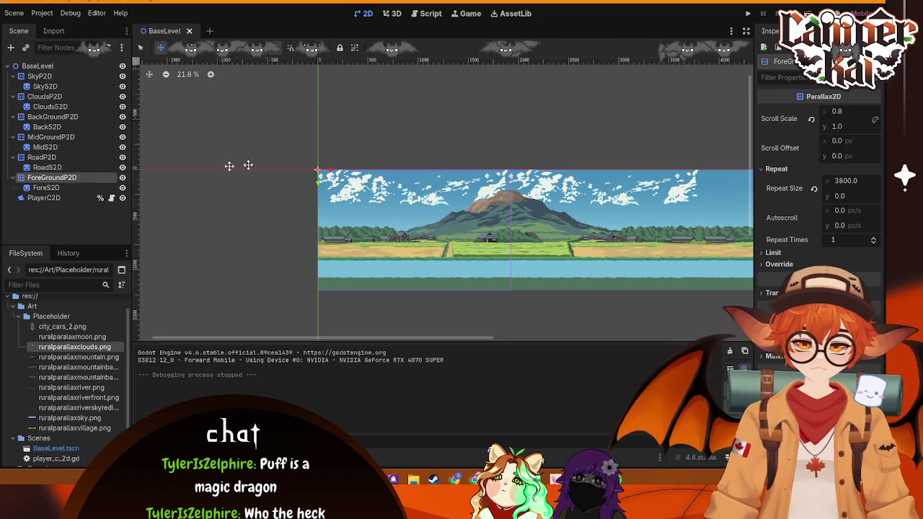
{"action": "left_click", "coordinate": [855, 108]}
{"action": "type", "text": "1"}
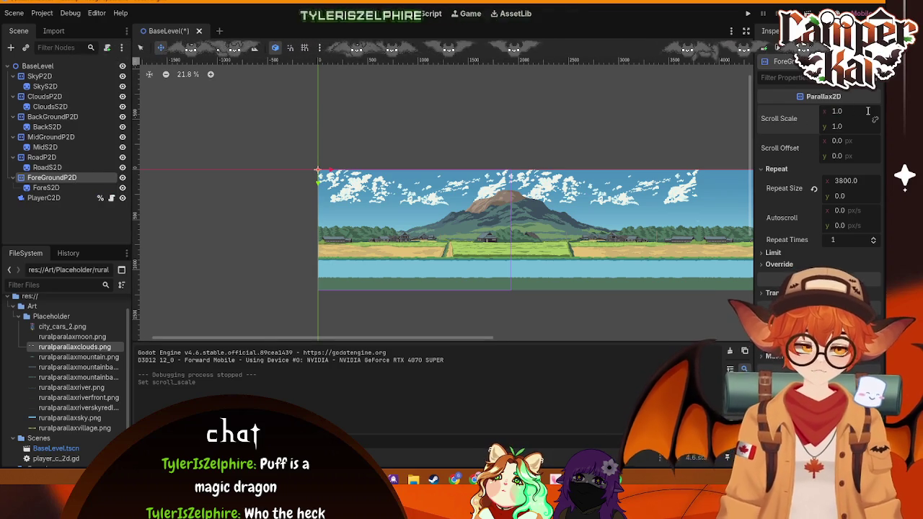
{"action": "left_click", "coordinate": [54, 158]}
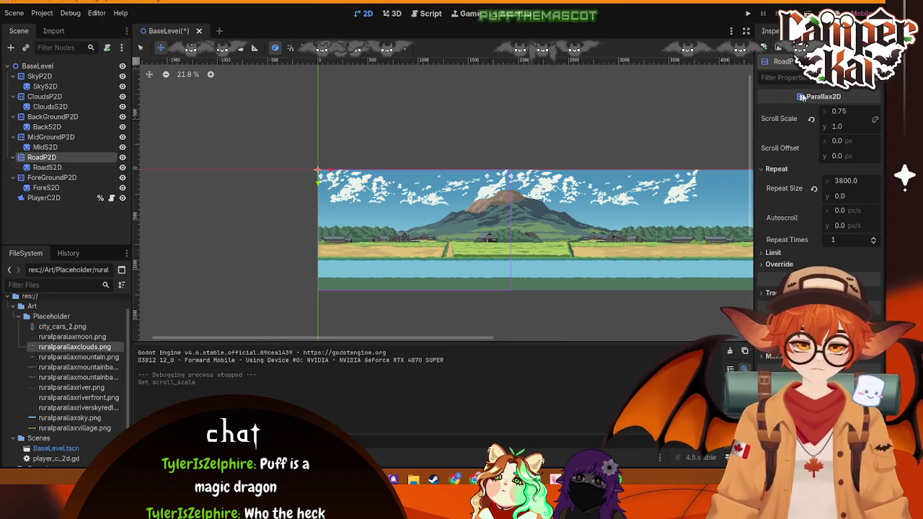
{"action": "left_click", "coordinate": [853, 111]}
{"action": "key", "text": "ctrl+s"}
{"action": "key", "text": "F5"}
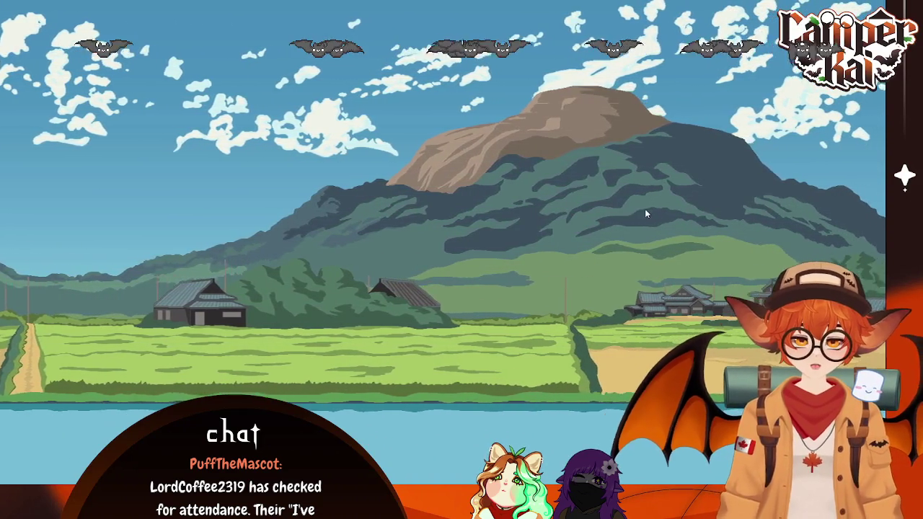
{"action": "key", "text": "F8"}
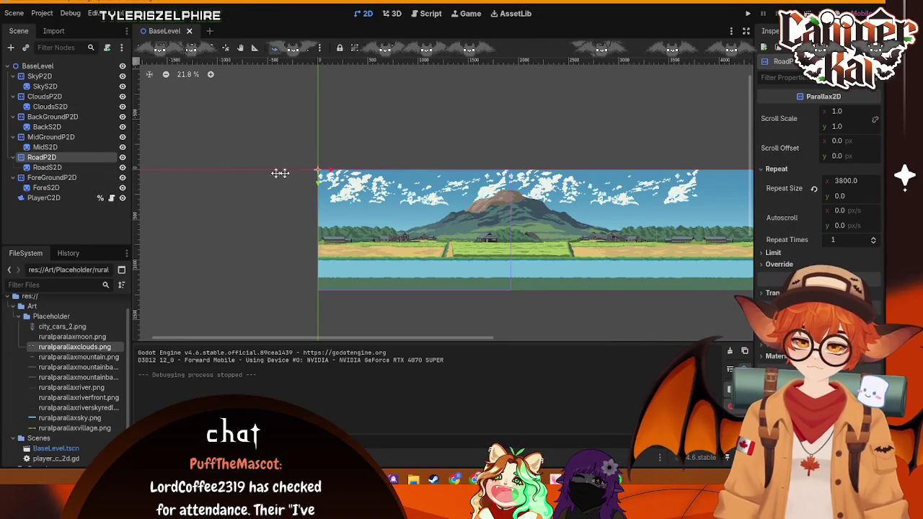
- Delete city_cars_2.png from the project's FileSystem
{"action": "left_click", "coordinate": [846, 111]}
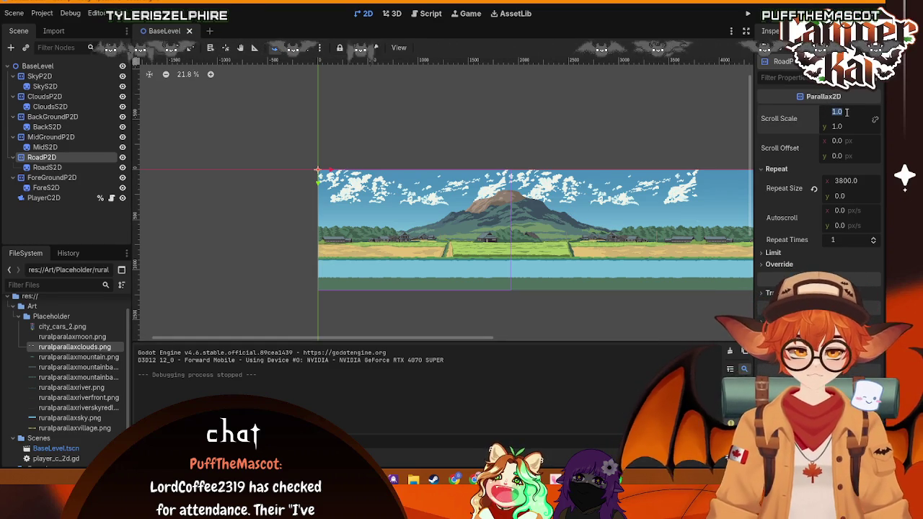
{"action": "left_click", "coordinate": [43, 197]}
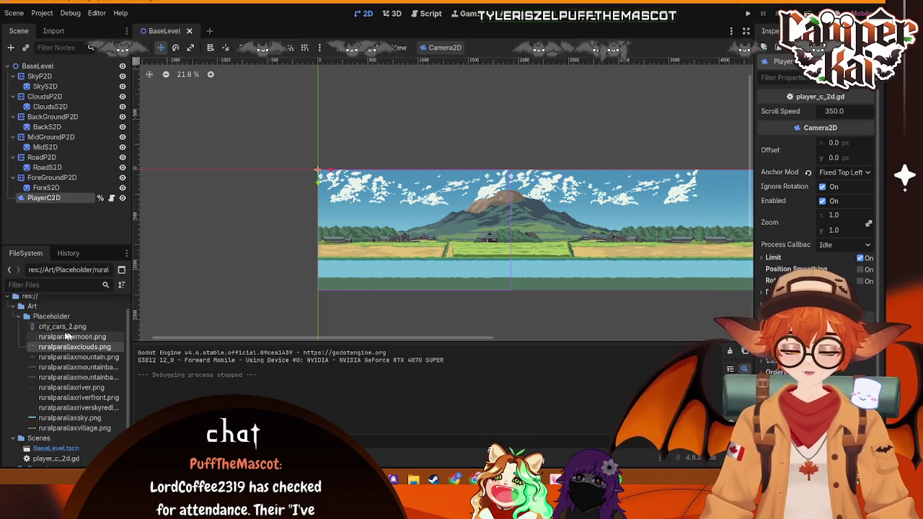
{"action": "left_click", "coordinate": [52, 327]}
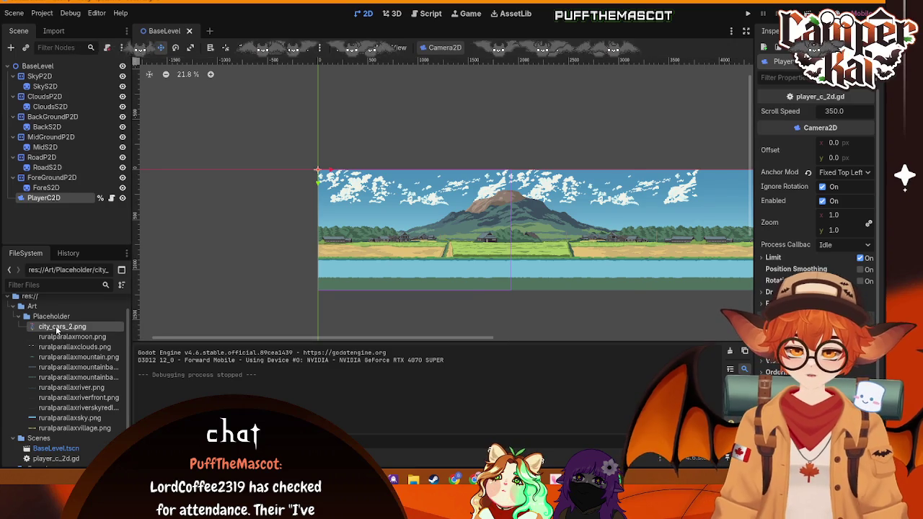
{"action": "key", "text": "Delete"}
{"action": "left_click", "coordinate": [383, 287]}
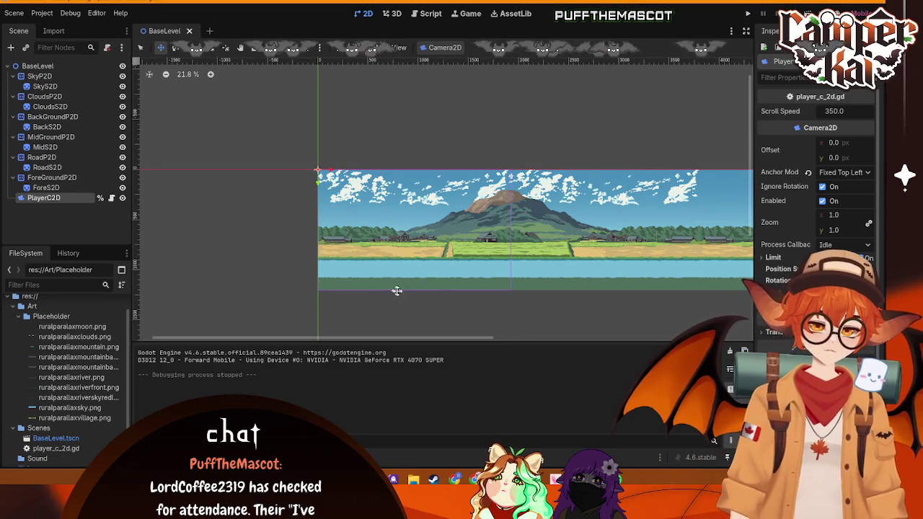
- Launch Aseprite from the Steam library and start a new sprite
{"action": "mouse_move", "coordinate": [455, 480]}
{"action": "key", "text": "alt+Tab"}
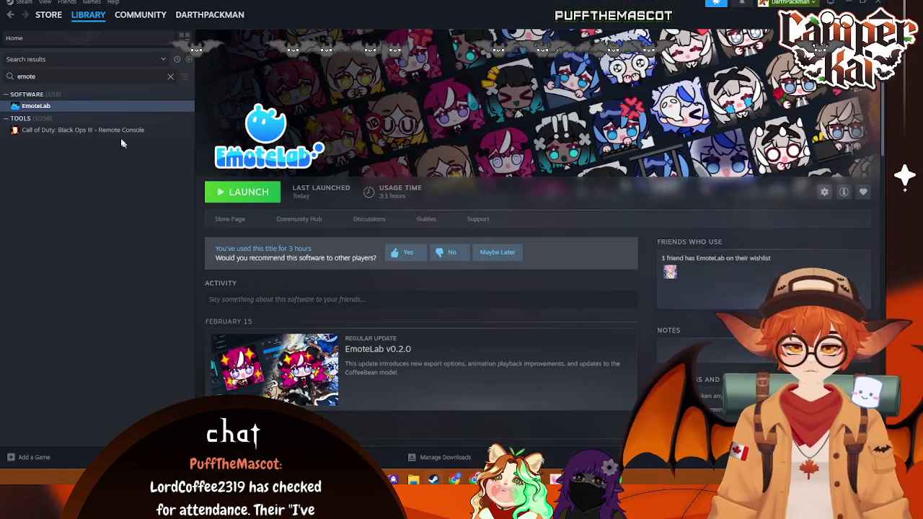
{"action": "key", "text": "ctrl+a"}
{"action": "type", "text": "ase"}
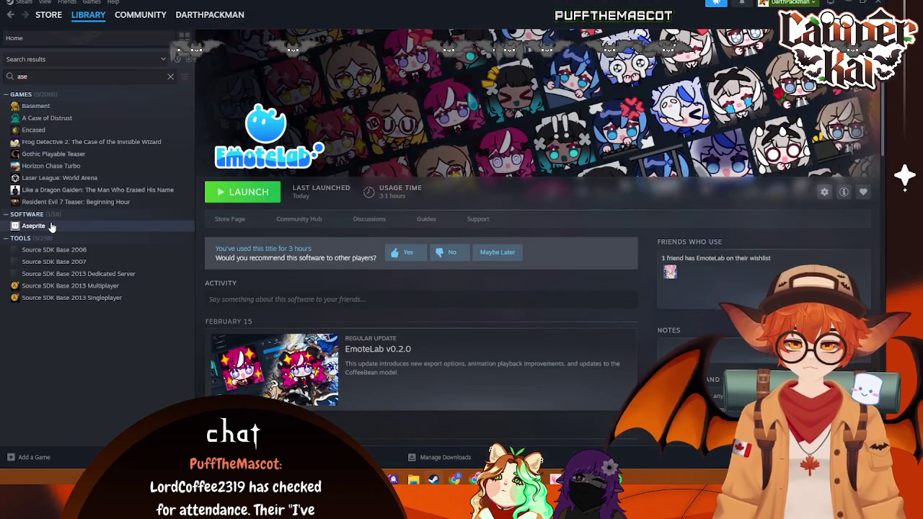
{"action": "left_click", "coordinate": [33, 226]}
{"action": "left_click", "coordinate": [242, 192]}
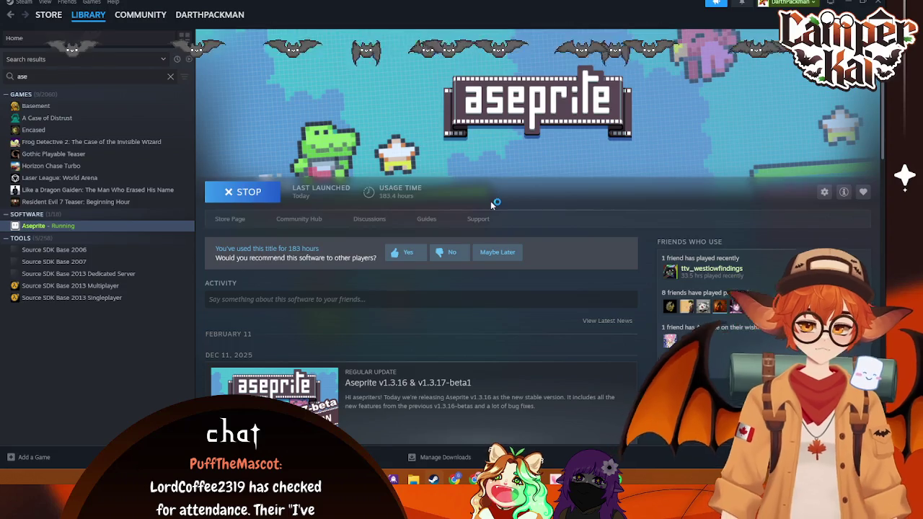
{"action": "key", "text": "ctrl+n"}
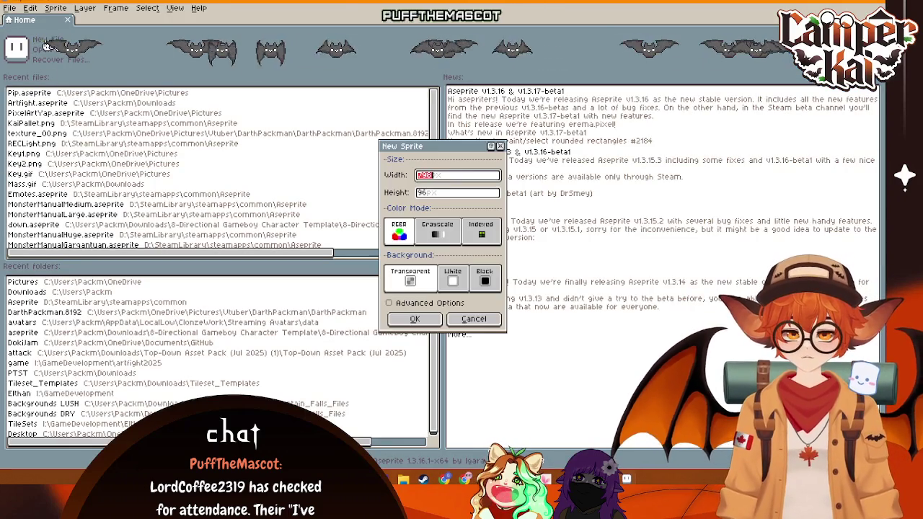
- Create a 32×32 sprite
{"action": "type", "text": "32"}
{"action": "left_click", "coordinate": [448, 193]}
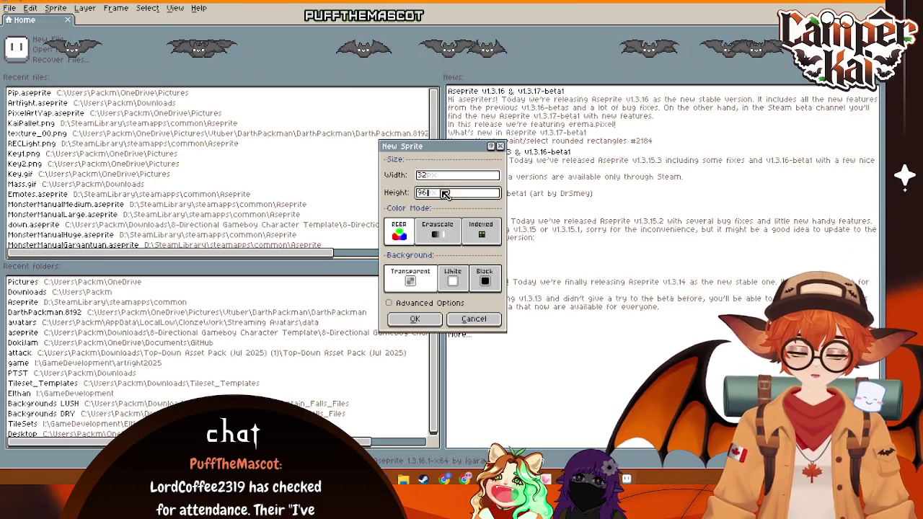
{"action": "type", "text": "32"}
{"action": "double_click", "coordinate": [455, 193]}
{"action": "type", "text": "32"}
{"action": "left_click", "coordinate": [415, 319]}
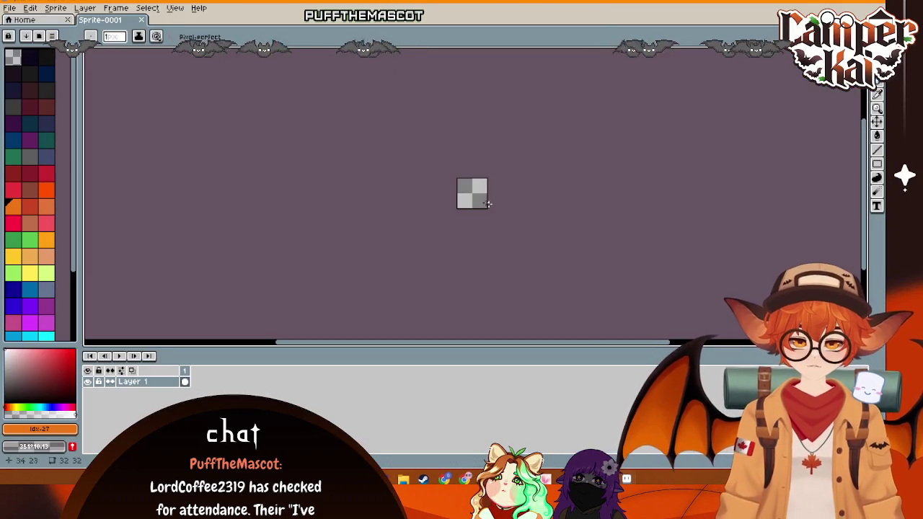
{"action": "scroll", "coordinate": [476, 195], "scroll_direction": "up", "scroll_amount": 2}
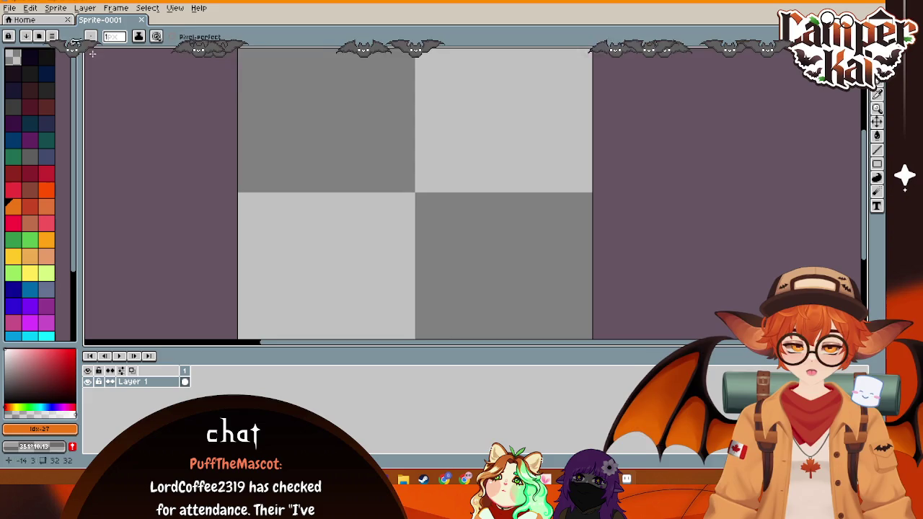
- Create a 64×32 sprite and paste the 736×1229 reference image onto it
{"action": "left_click", "coordinate": [9, 7]}
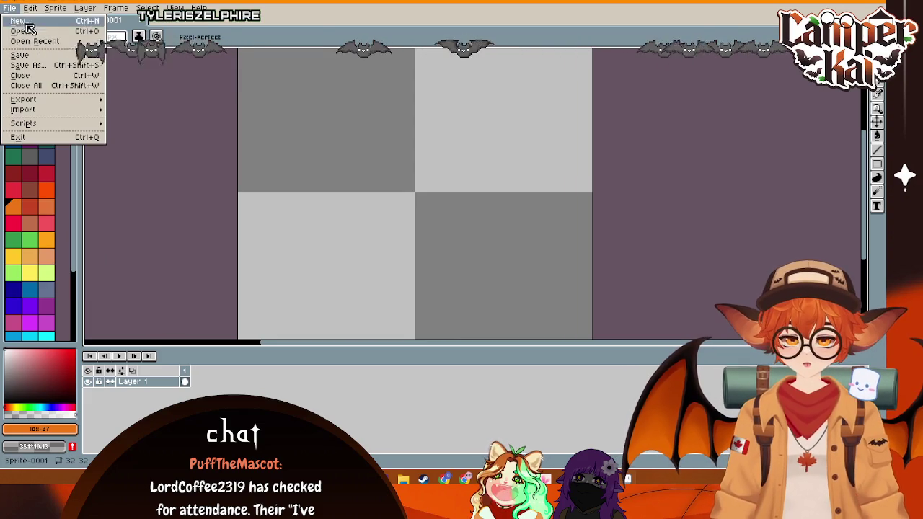
{"action": "left_click", "coordinate": [19, 21]}
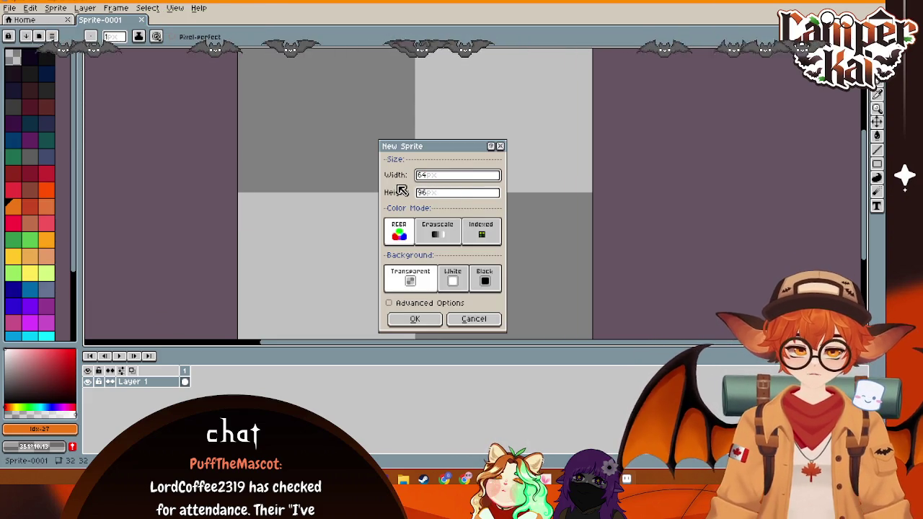
{"action": "double_click", "coordinate": [427, 193]}
{"action": "type", "text": "32"}
{"action": "left_click", "coordinate": [414, 319]}
{"action": "scroll", "coordinate": [503, 211], "scroll_direction": "up", "scroll_amount": 4}
{"action": "mouse_move", "coordinate": [418, 179]}
{"action": "left_mouse_down"}
{"action": "mouse_move", "coordinate": [434, 231]}
{"action": "mouse_move", "coordinate": [353, 241]}
{"action": "left_mouse_up"}
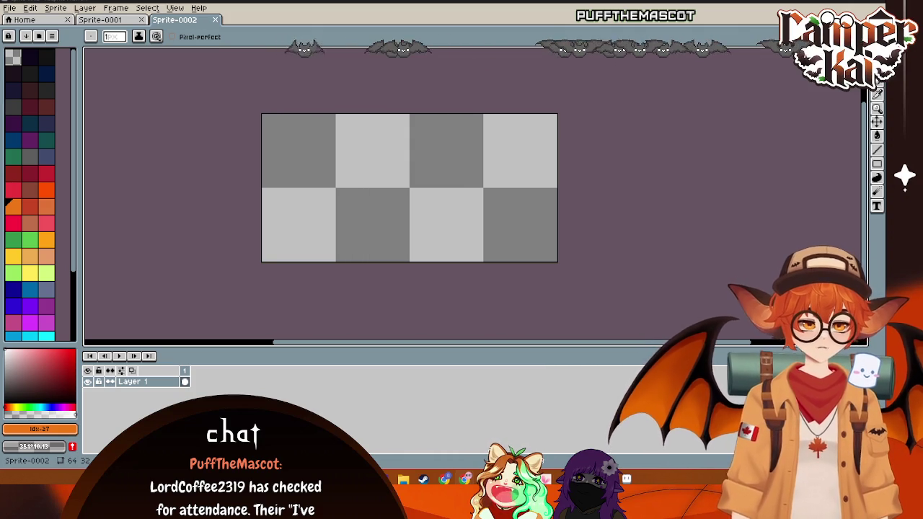
{"action": "key", "text": "ctrl+v"}
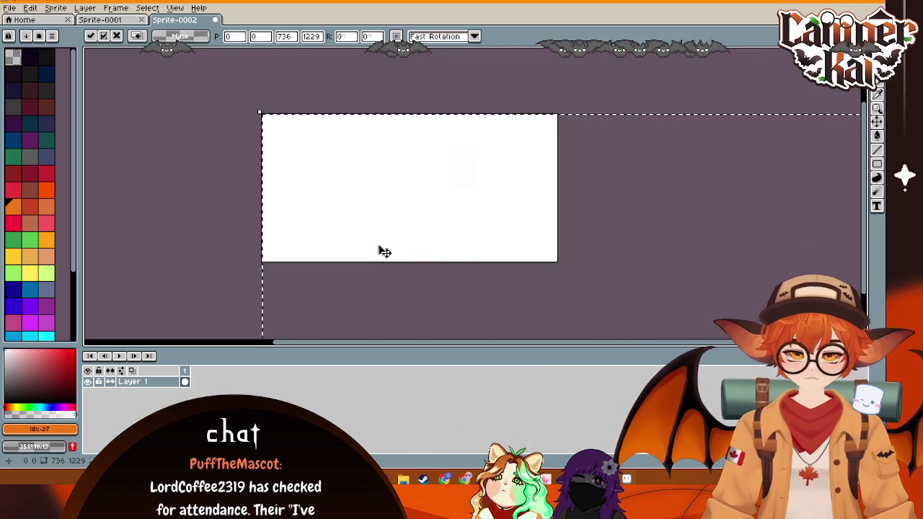
- Shrink the pasted van to 62×111 to fill the canvas, move it up slightly, and commit
{"action": "scroll", "coordinate": [495, 240], "scroll_direction": "down", "scroll_amount": 5}
{"action": "mouse_move", "coordinate": [582, 318]}
{"action": "left_mouse_down"}
{"action": "mouse_move", "coordinate": [556, 330]}
{"action": "mouse_move", "coordinate": [508, 303]}
{"action": "mouse_move", "coordinate": [490, 223]}
{"action": "mouse_move", "coordinate": [694, 260]}
{"action": "left_mouse_up"}
{"action": "scroll", "coordinate": [694, 259], "scroll_direction": "down", "scroll_amount": 1}
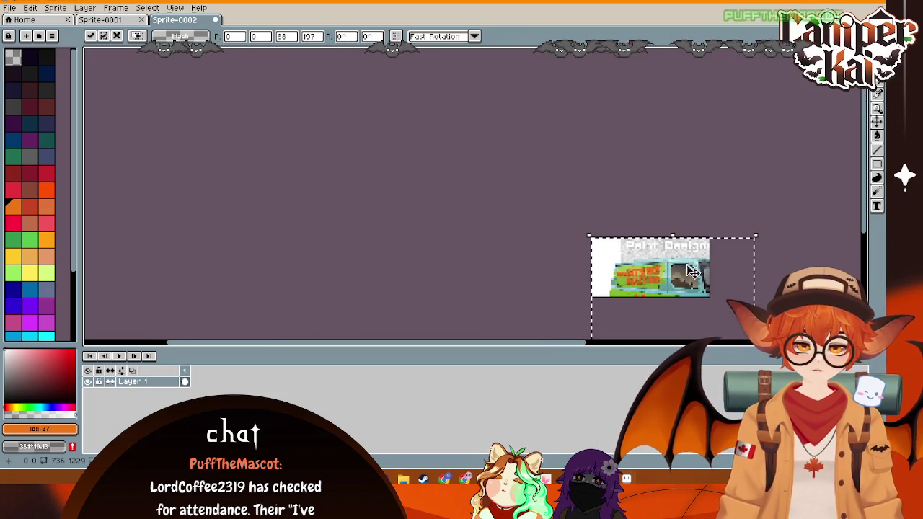
{"action": "scroll", "coordinate": [756, 280], "scroll_direction": "down", "scroll_amount": 3}
{"action": "scroll", "coordinate": [748, 150], "scroll_direction": "right", "scroll_amount": 2}
{"action": "scroll", "coordinate": [651, 247], "scroll_direction": "down", "scroll_amount": 3}
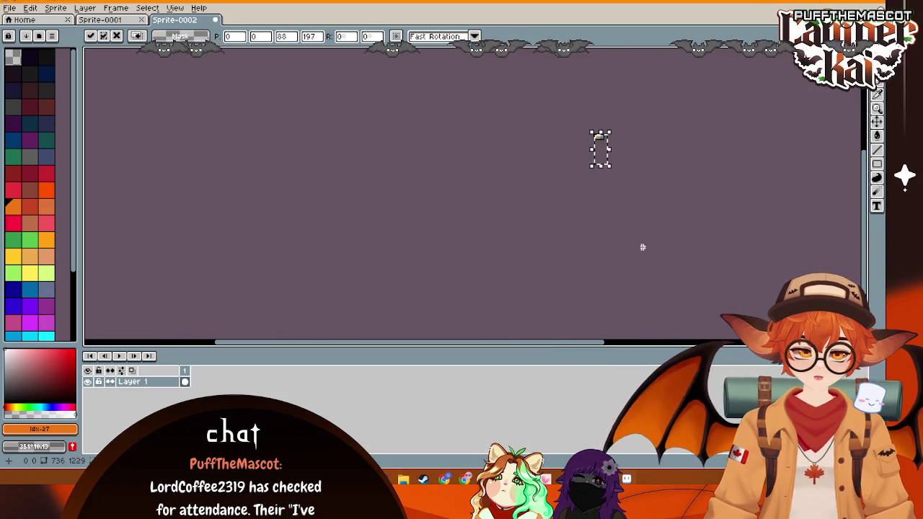
{"action": "scroll", "coordinate": [620, 227], "scroll_direction": "up", "scroll_amount": 2}
{"action": "scroll", "coordinate": [645, 248], "scroll_direction": "up", "scroll_amount": 2}
{"action": "scroll", "coordinate": [637, 115], "scroll_direction": "down", "scroll_amount": 2}
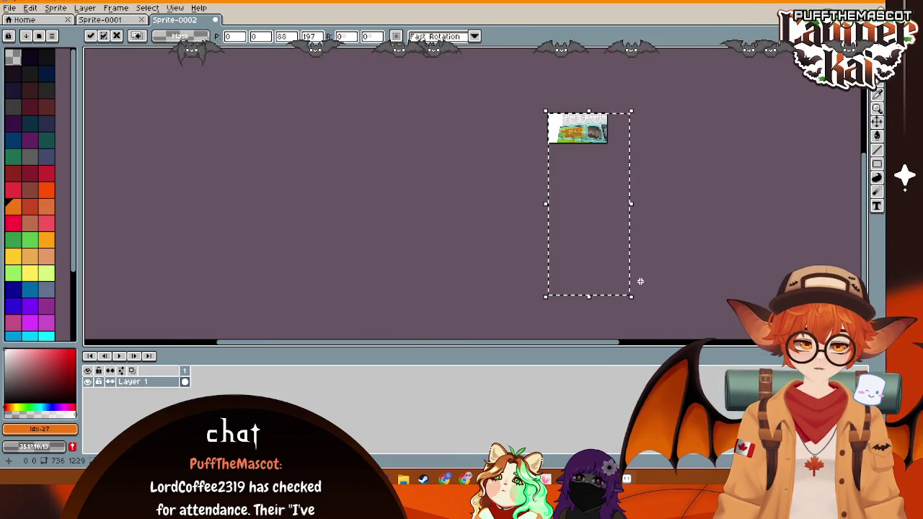
{"action": "mouse_move", "coordinate": [632, 295]}
{"action": "left_mouse_down"}
{"action": "mouse_move", "coordinate": [619, 276]}
{"action": "mouse_move", "coordinate": [612, 222]}
{"action": "left_mouse_up"}
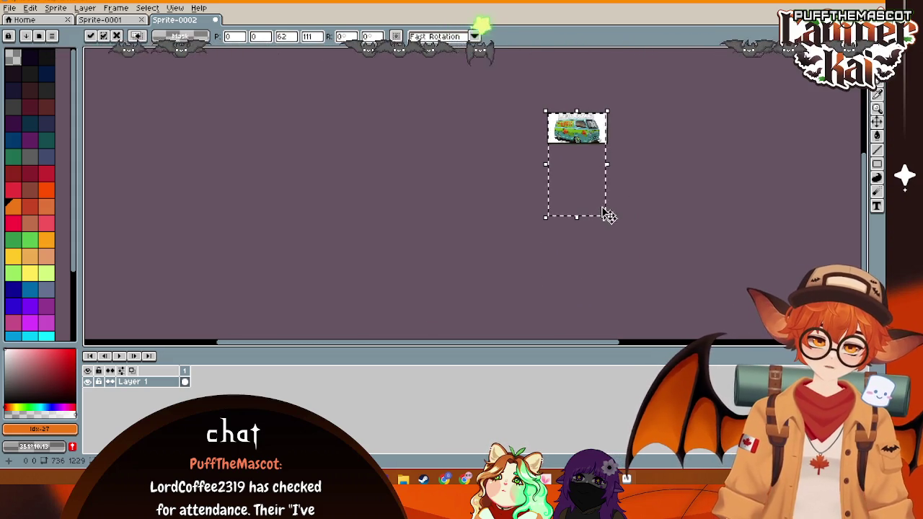
{"action": "left_click_drag", "start_coordinate": [577, 140], "coordinate": [577, 137]}
{"action": "key", "text": "Return"}
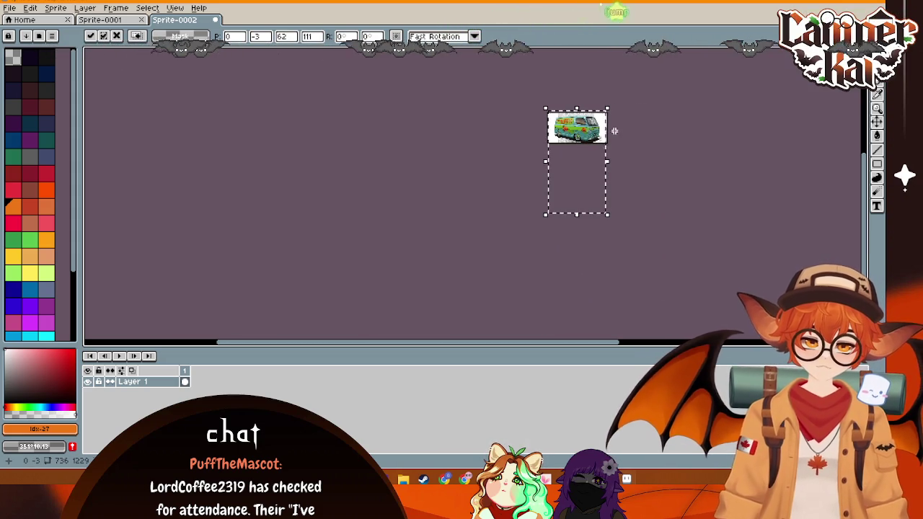
- Nudge the van up one more pixel and clear the selection
{"action": "scroll", "coordinate": [577, 137], "scroll_direction": "up", "scroll_amount": 5}
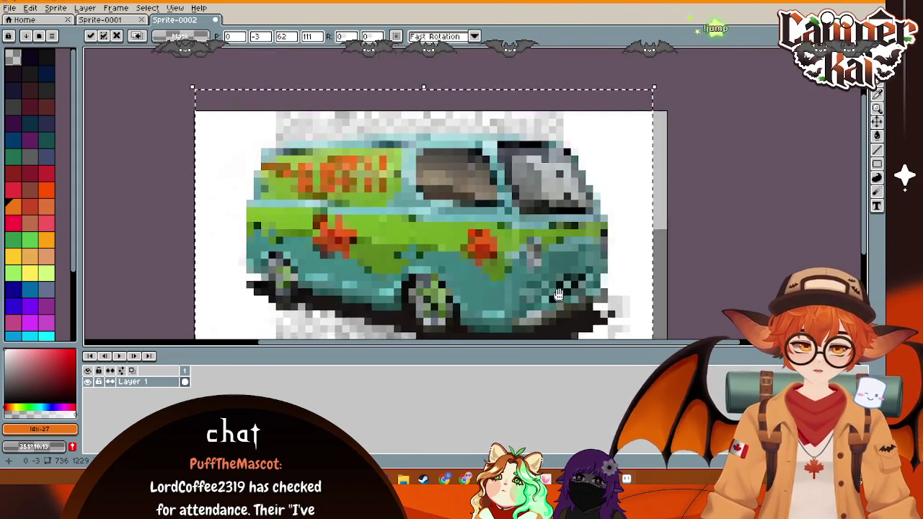
{"action": "mouse_move", "coordinate": [559, 294]}
{"action": "left_mouse_down"}
{"action": "mouse_move", "coordinate": [463, 243]}
{"action": "mouse_move", "coordinate": [474, 231]}
{"action": "mouse_move", "coordinate": [464, 231]}
{"action": "left_mouse_up"}
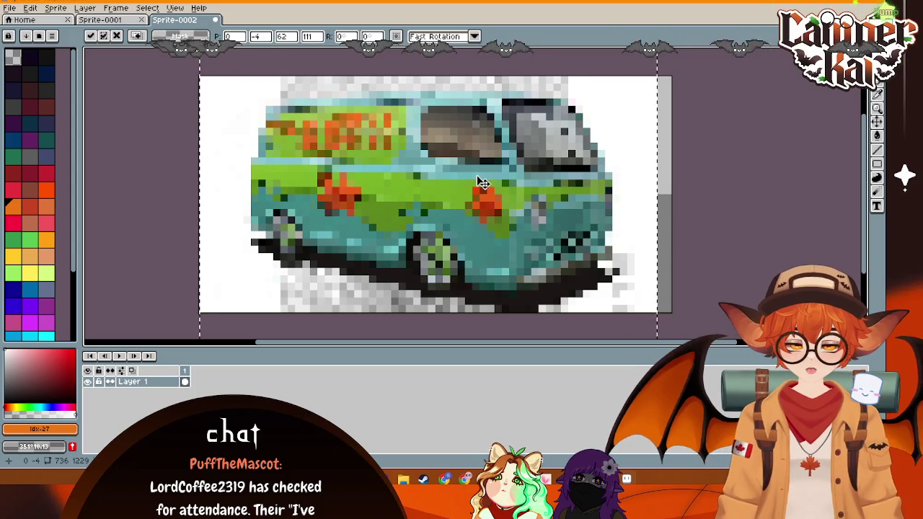
{"action": "key", "text": "ctrl+d"}
{"action": "right_click", "coordinate": [115, 383]}
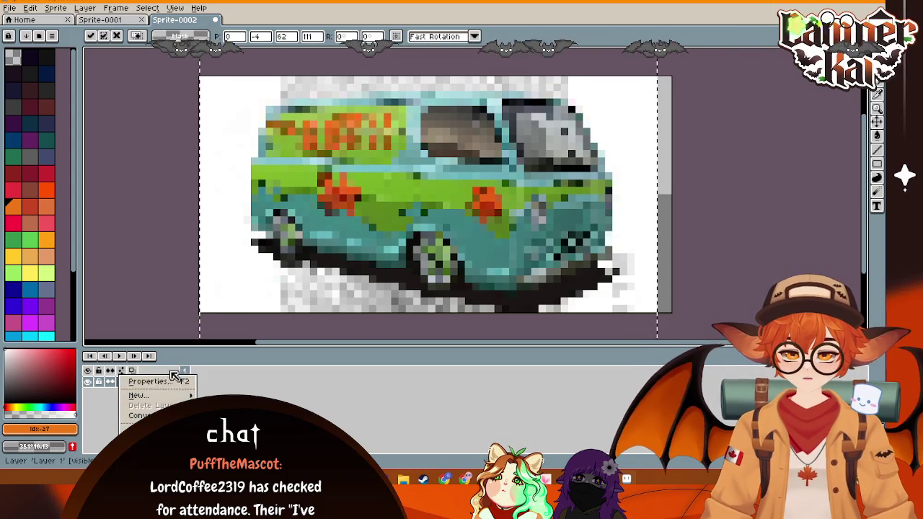
- Add a new layer above the reference, choose black with the pencil, and select all
{"action": "left_click", "coordinate": [231, 397]}
{"action": "left_click", "coordinate": [43, 56]}
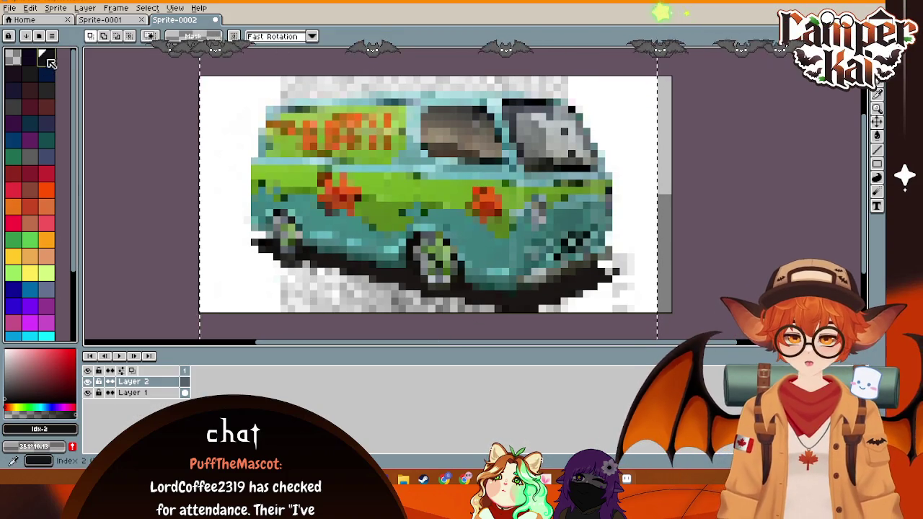
{"action": "left_click", "coordinate": [877, 94]}
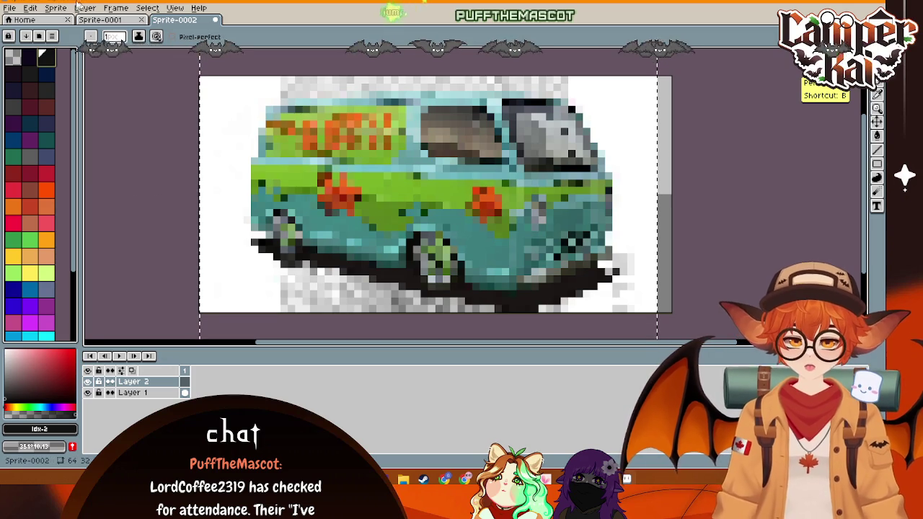
{"action": "left_click", "coordinate": [115, 8]}
{"action": "left_click", "coordinate": [150, 21]}
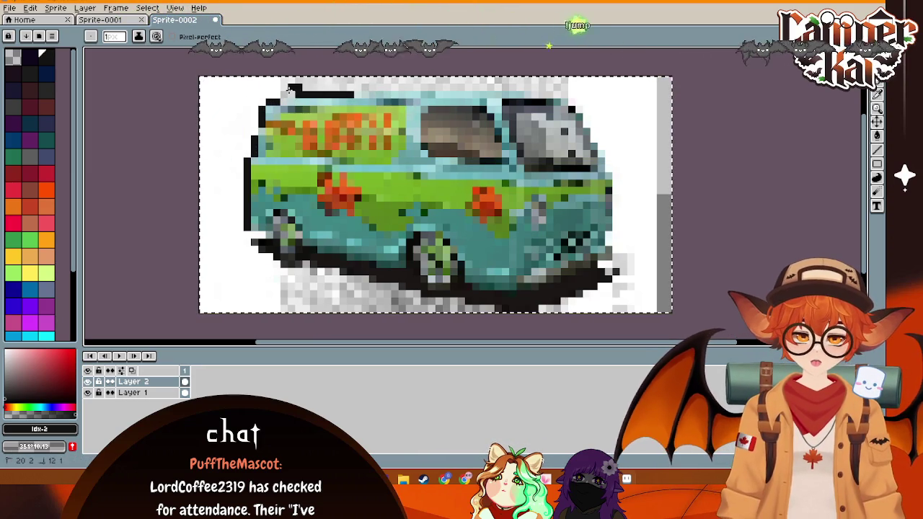
- Trace a black outline along the van's top edge and down its top-right corner
{"action": "left_click_drag", "start_coordinate": [289, 92], "coordinate": [328, 94]}
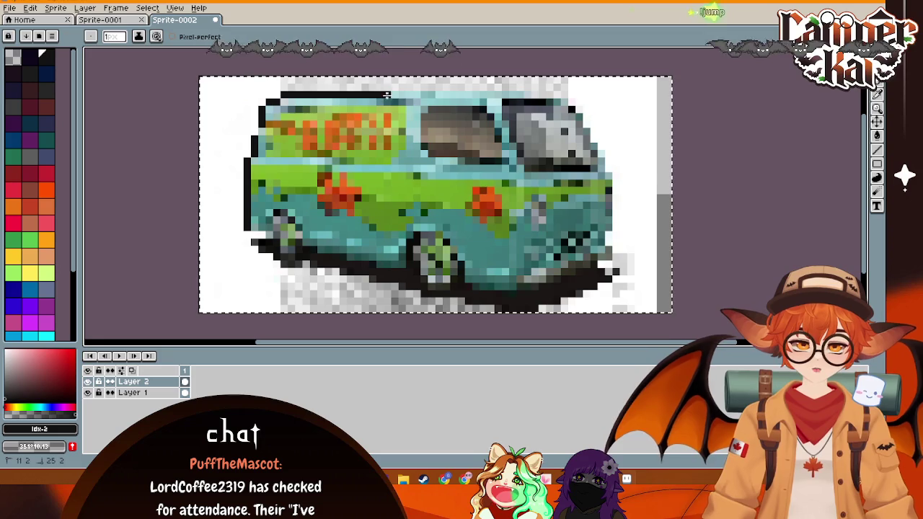
{"action": "left_click_drag", "start_coordinate": [431, 95], "coordinate": [568, 93]}
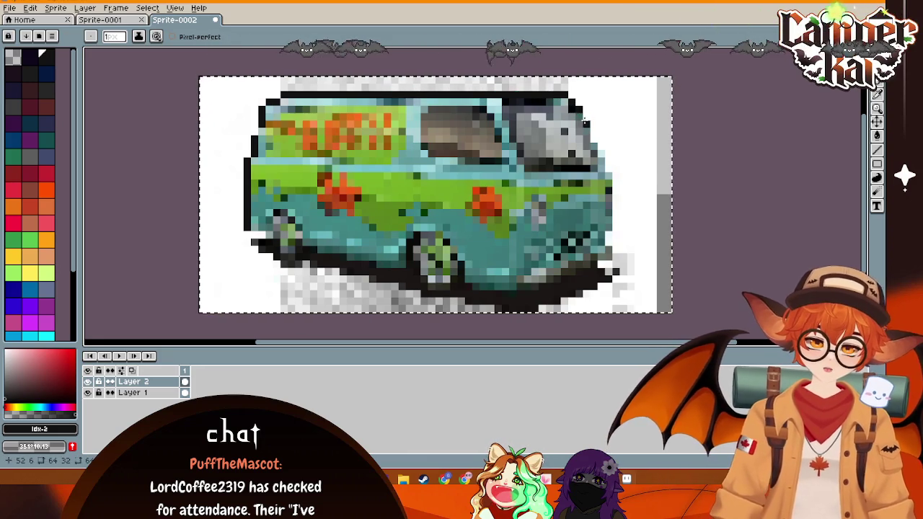
{"action": "left_click_drag", "start_coordinate": [586, 123], "coordinate": [603, 154]}
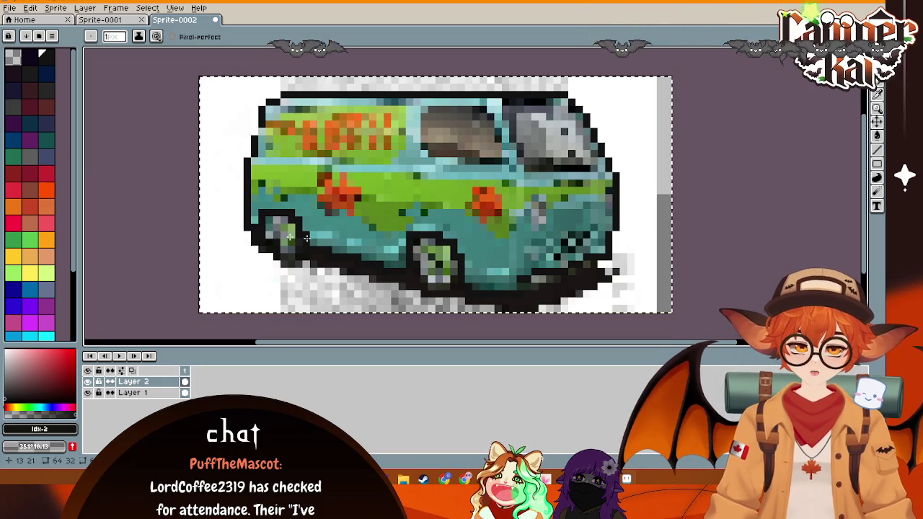
{"action": "left_click", "coordinate": [137, 393]}
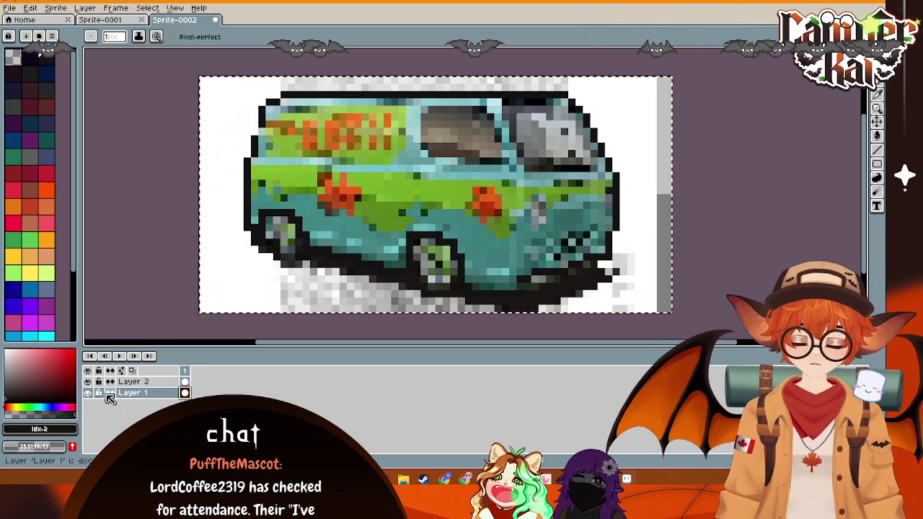
- Hide the van reference on Layer 1 and undo the last outline stroke
{"action": "left_click", "coordinate": [88, 393]}
{"action": "left_click", "coordinate": [592, 230], "text": "ctrl"}
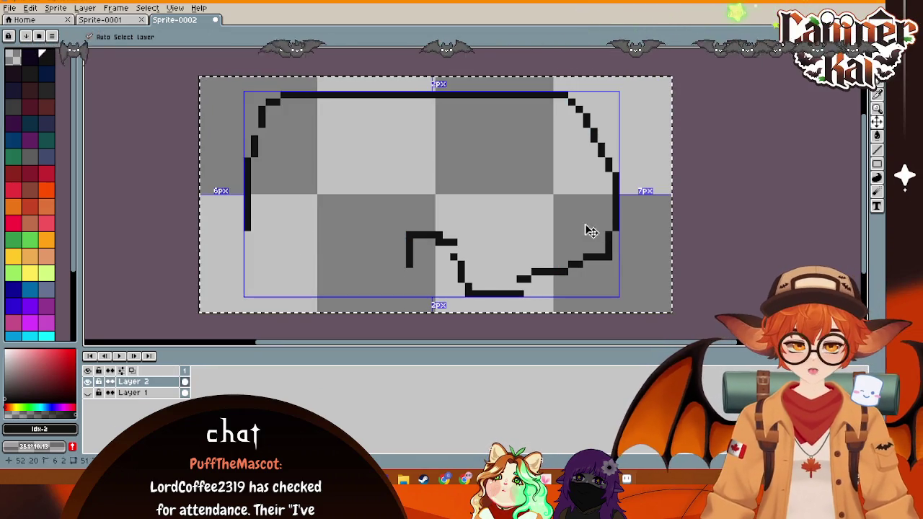
{"action": "key", "text": "ctrl+z"}
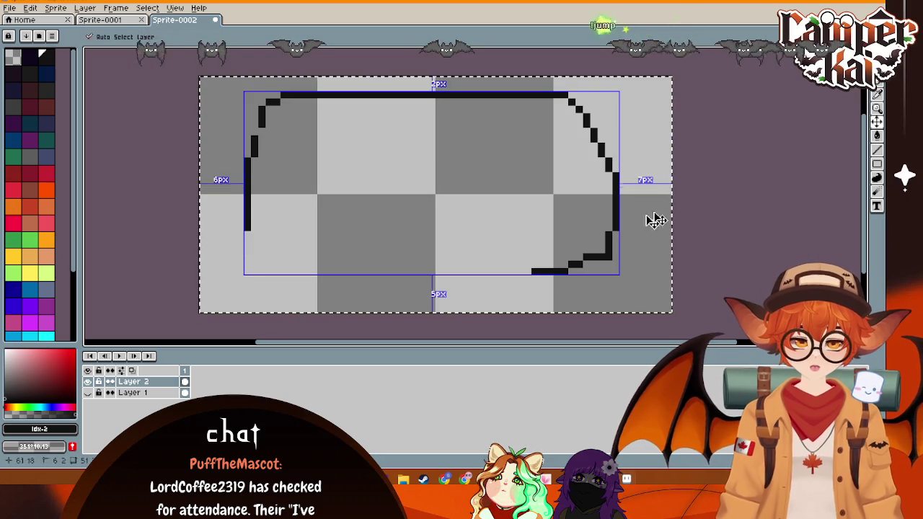
- Erase the traced black outline from Layer 2, including the upper-left arc and top line
{"action": "left_click", "coordinate": [878, 92]}
{"action": "mouse_move", "coordinate": [284, 169]}
{"action": "left_mouse_down"}
{"action": "mouse_move", "coordinate": [247, 154]}
{"action": "mouse_move", "coordinate": [320, 99]}
{"action": "mouse_move", "coordinate": [439, 102]}
{"action": "left_mouse_up"}
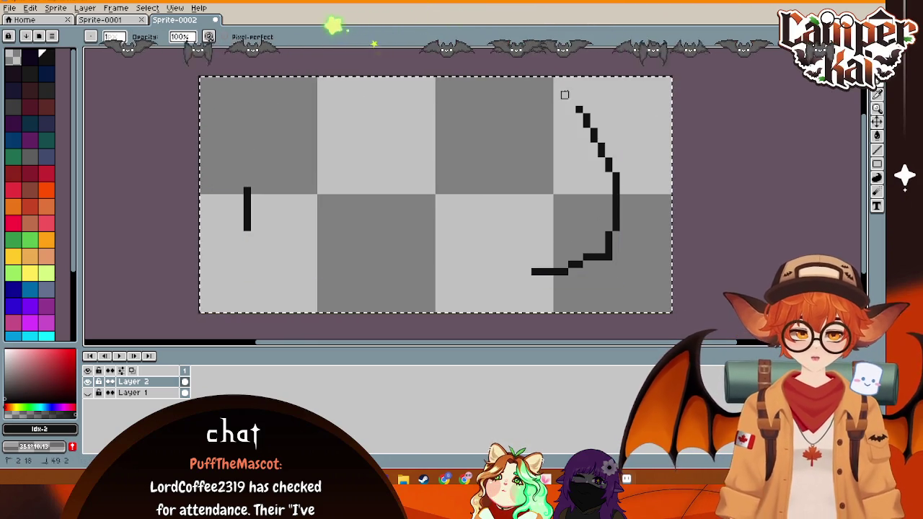
{"action": "mouse_move", "coordinate": [616, 198]}
{"action": "left_mouse_down"}
{"action": "mouse_move", "coordinate": [577, 264]}
{"action": "mouse_move", "coordinate": [587, 270]}
{"action": "mouse_move", "coordinate": [556, 276]}
{"action": "mouse_move", "coordinate": [261, 184]}
{"action": "mouse_move", "coordinate": [231, 223]}
{"action": "mouse_move", "coordinate": [245, 210]}
{"action": "left_mouse_up"}
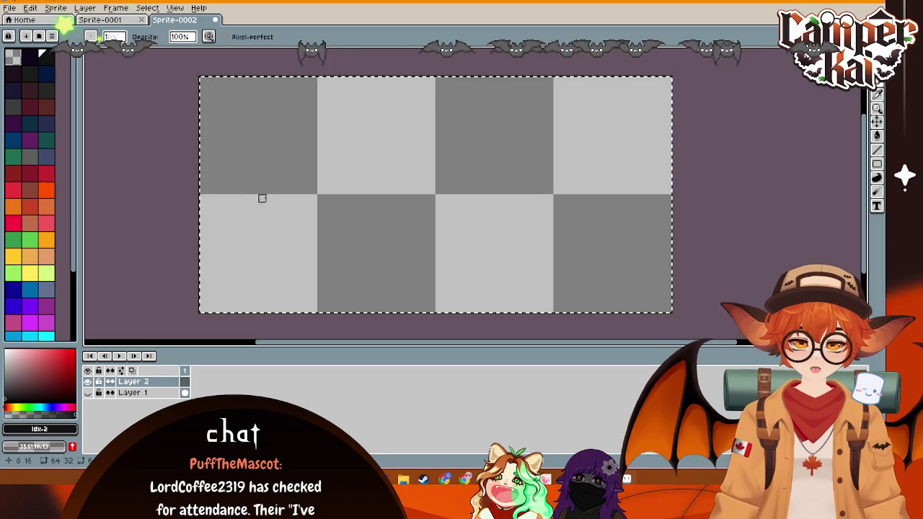
- Pencil a black underside line rising into two wheel arches, undoing one stray stroke
{"action": "key", "text": "b"}
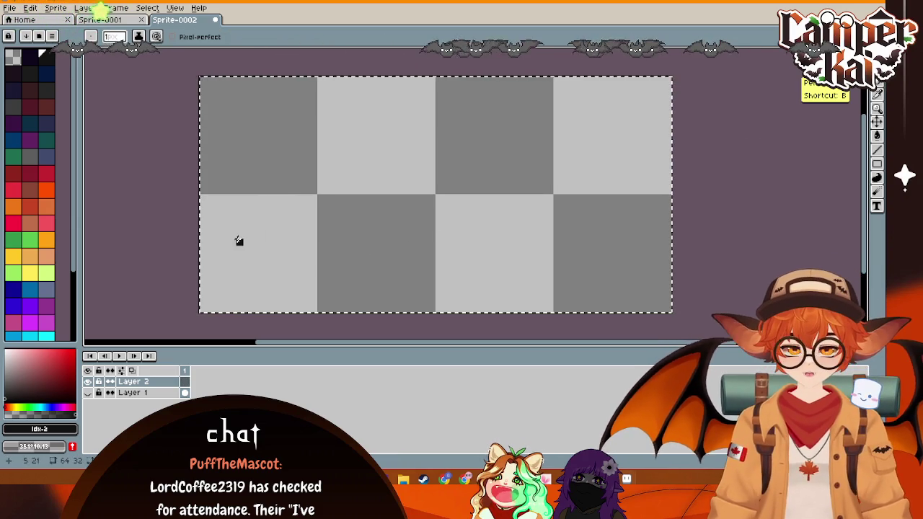
{"action": "left_click_drag", "start_coordinate": [238, 243], "coordinate": [239, 188]}
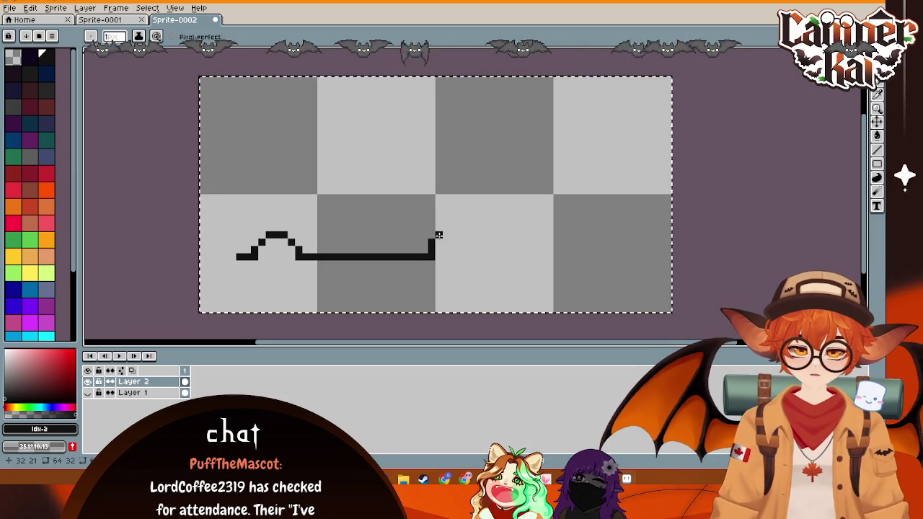
{"action": "mouse_move", "coordinate": [436, 235]}
{"action": "left_mouse_down"}
{"action": "mouse_move", "coordinate": [445, 225]}
{"action": "mouse_move", "coordinate": [468, 234]}
{"action": "left_mouse_up"}
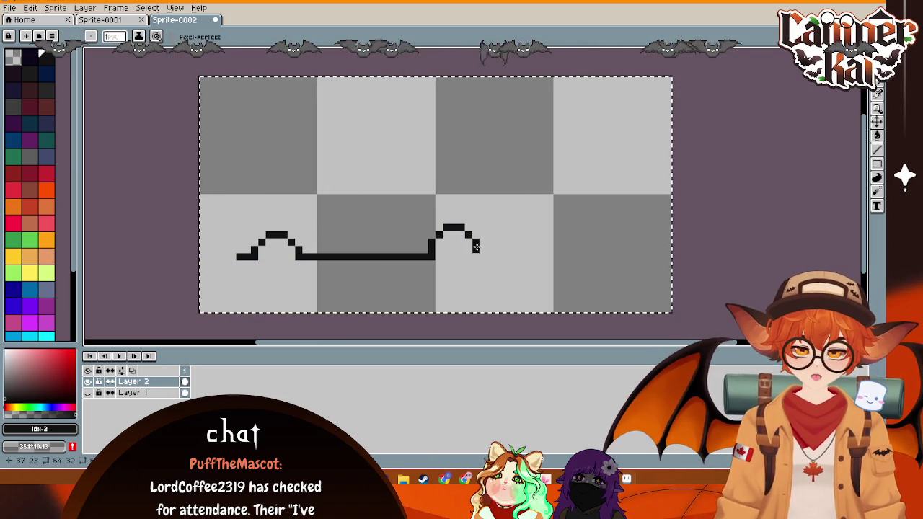
{"action": "key", "text": "ctrl+z"}
{"action": "key", "text": "m"}
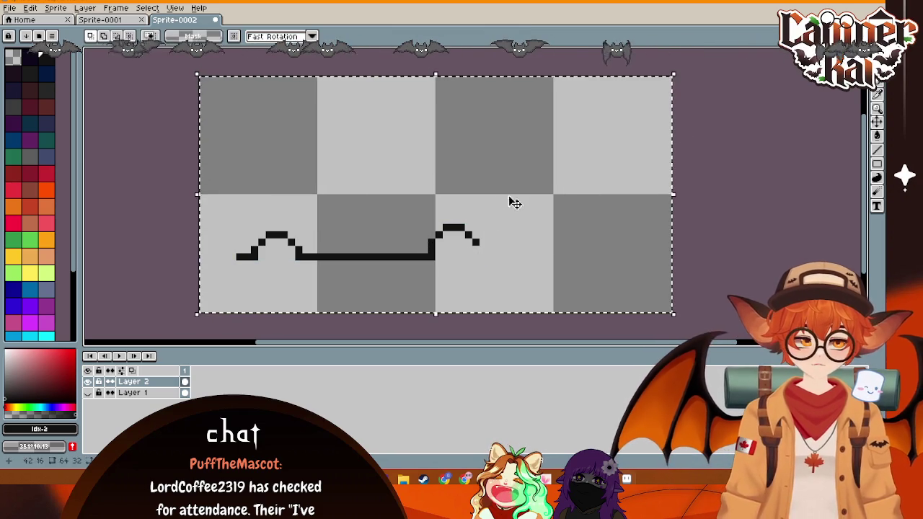